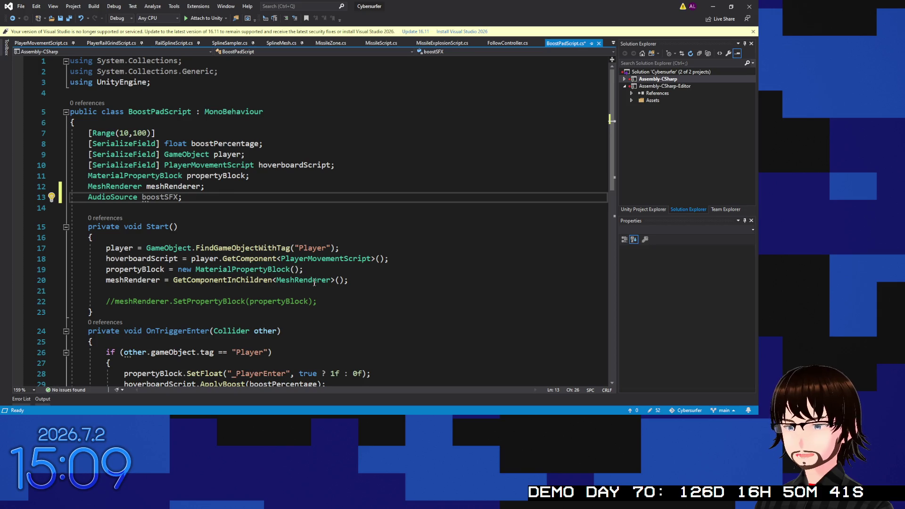
Step: Add 'boostSFX = GetComponent<AudioSource>();' after the MeshRenderer assignment in BoostPadScript's Start()
{"action": "scroll", "coordinate": [380, 281], "scroll_direction": "down", "scroll_amount": 3}
{"action": "left_click", "coordinate": [358, 184]}
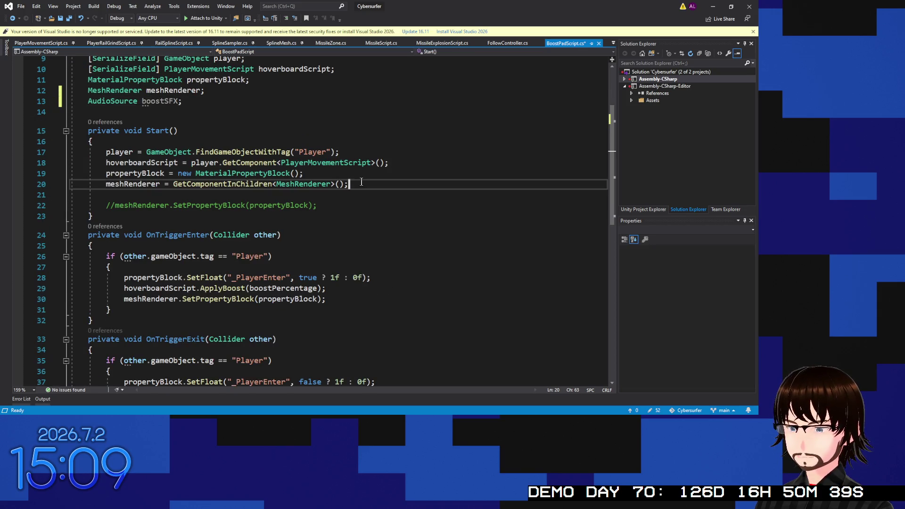
{"action": "key", "text": "Return"}
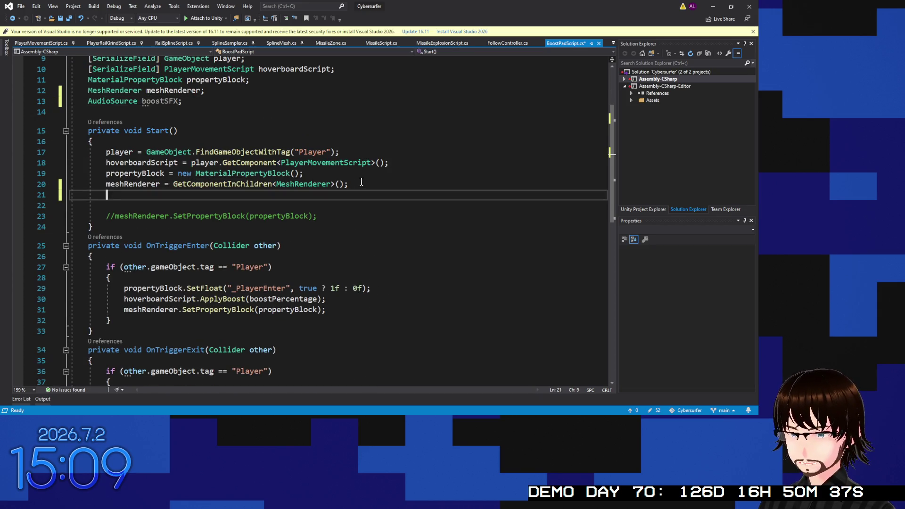
{"action": "type", "text": "boo"}
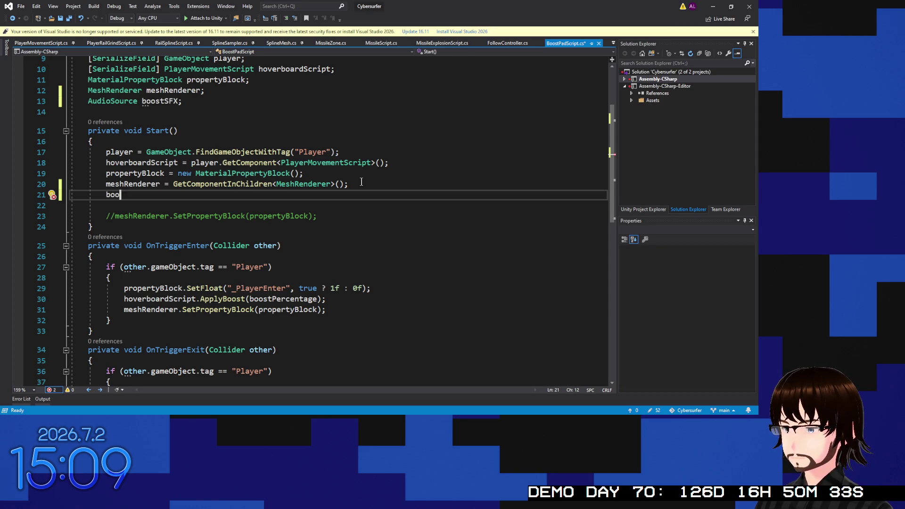
{"action": "type", "text": "stSFX"}
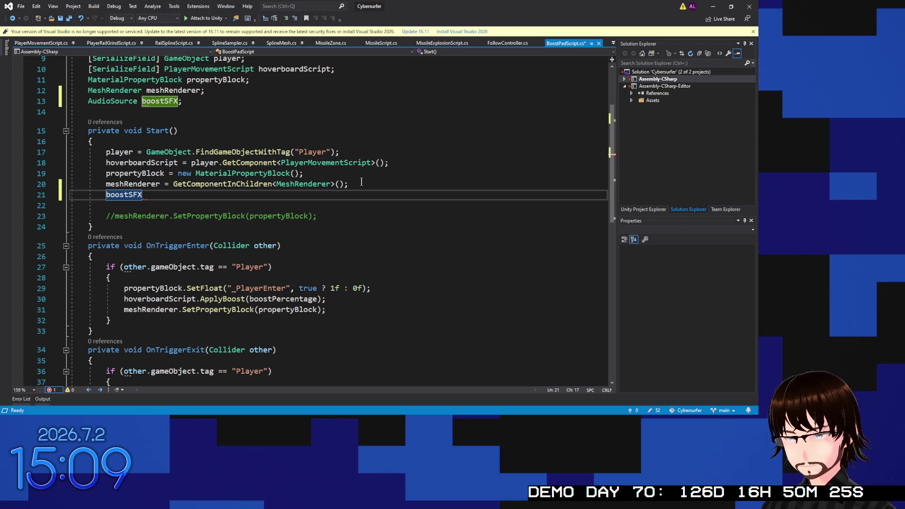
{"action": "type", "text": " = GetC"}
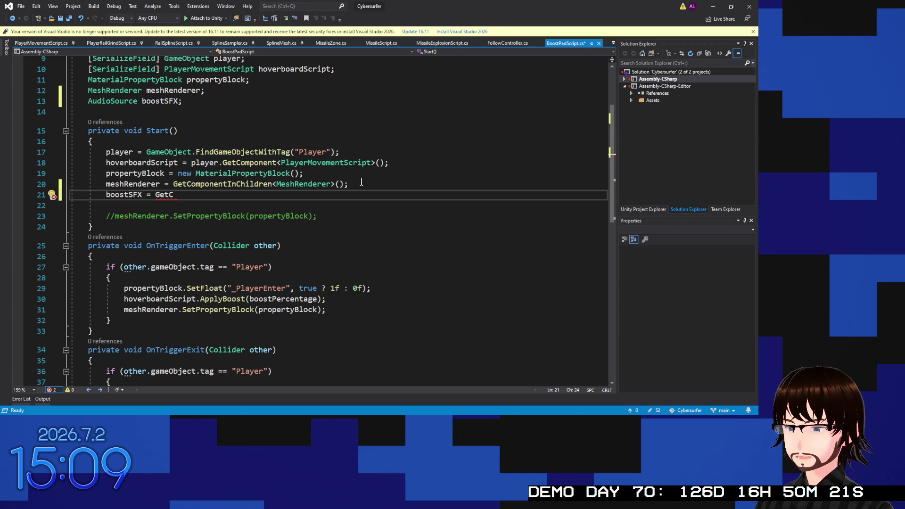
{"action": "type", "text": "omponent<Aud"}
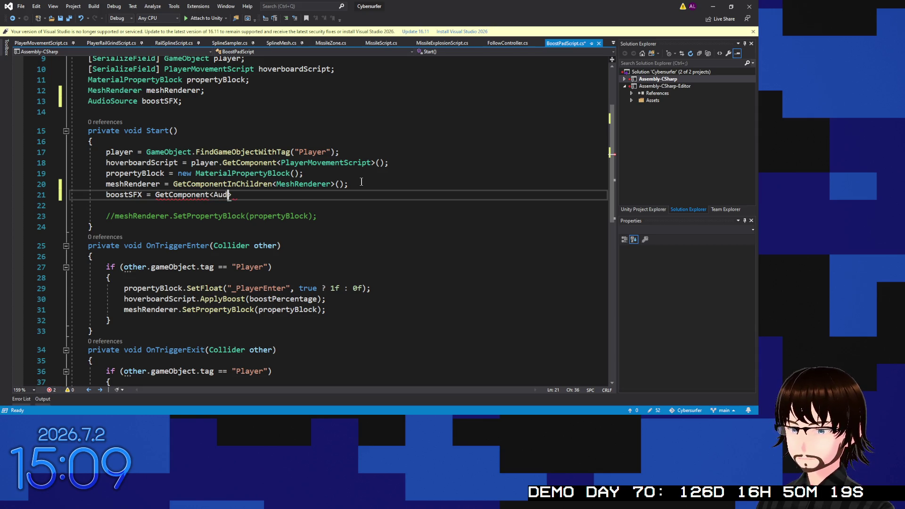
{"action": "type", "text": "ioSource>();"}
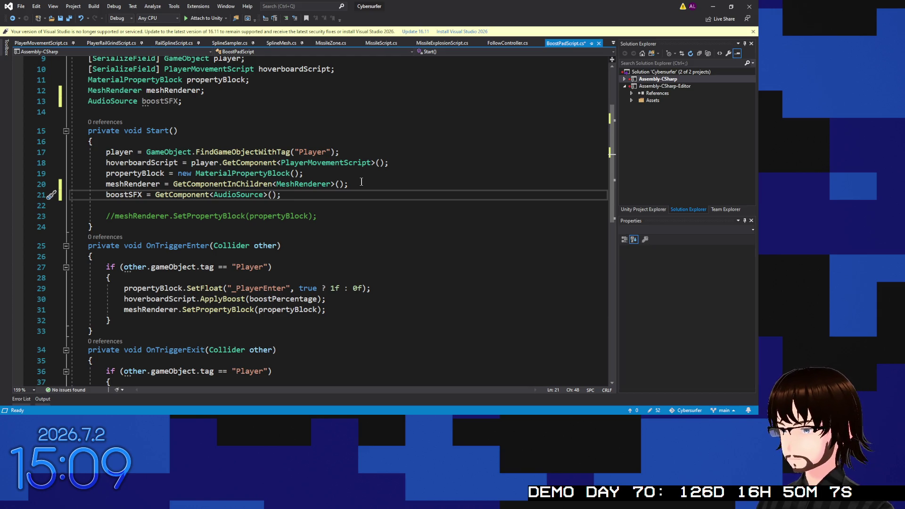
{"action": "scroll", "coordinate": [243, 246], "scroll_direction": "down", "scroll_amount": 5}
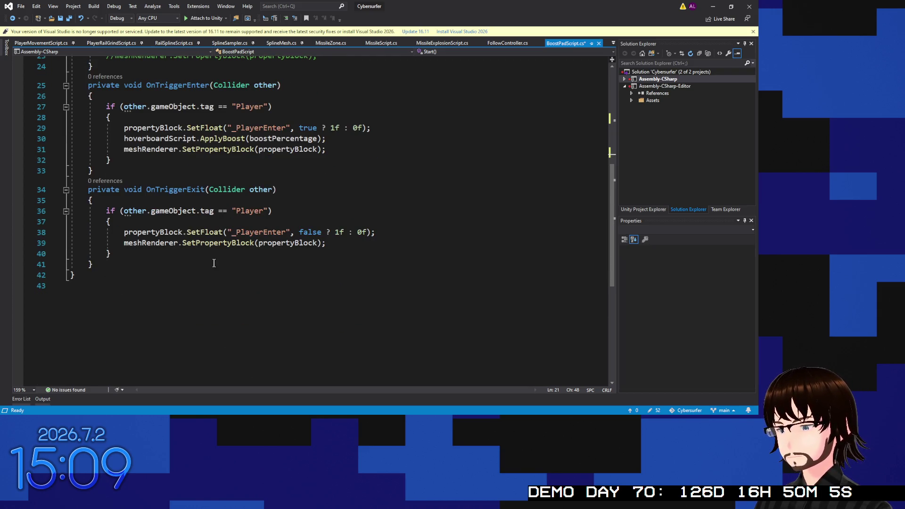
Step: Add boostSFX.Play() after SetPropertyBlock in OnTriggerEnter, save the script, and return to Unity
{"action": "scroll", "coordinate": [214, 263], "scroll_direction": "up", "scroll_amount": 2}
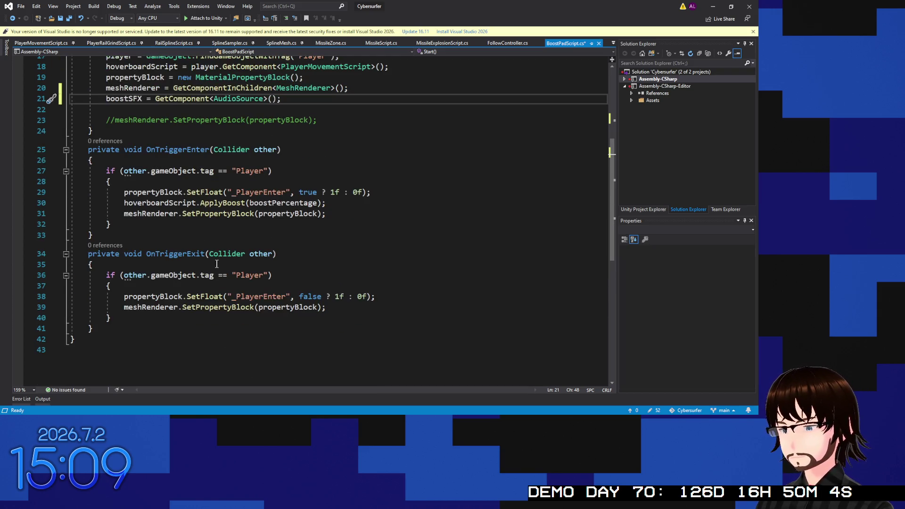
{"action": "left_click", "coordinate": [335, 217]}
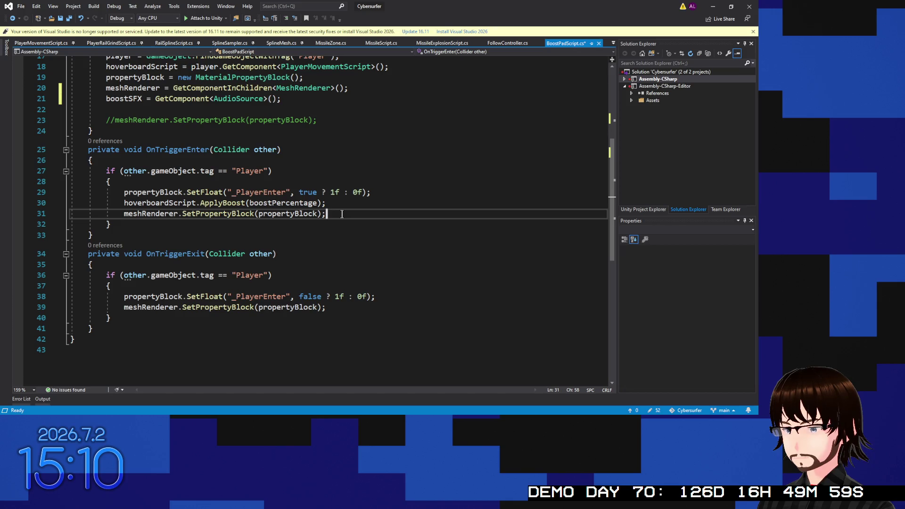
{"action": "key", "text": "Return"}
{"action": "type", "text": "boostSFX.Play();"}
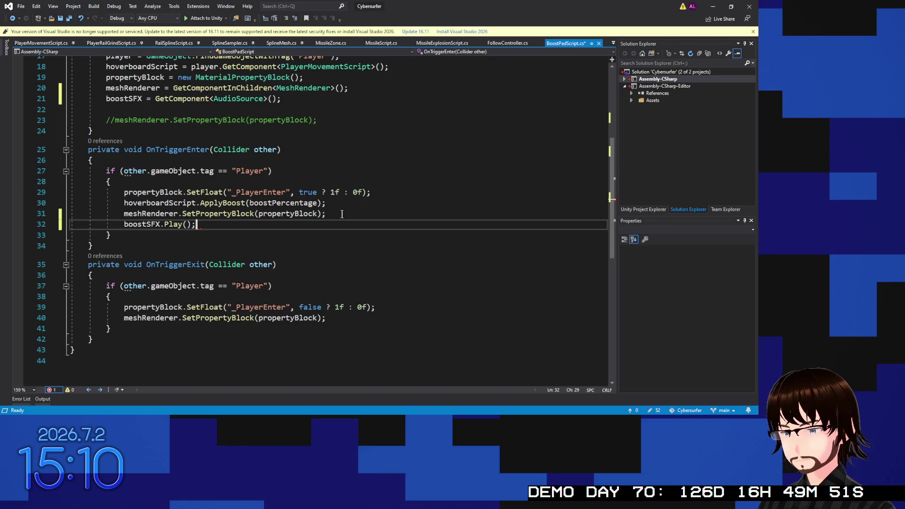
{"action": "key", "text": "ctrl+s"}
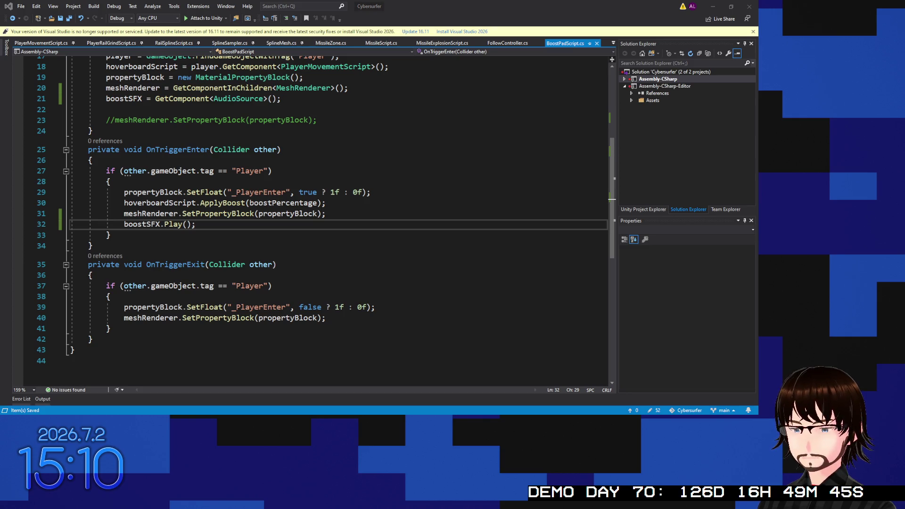
{"action": "key", "text": "alt+Tab"}
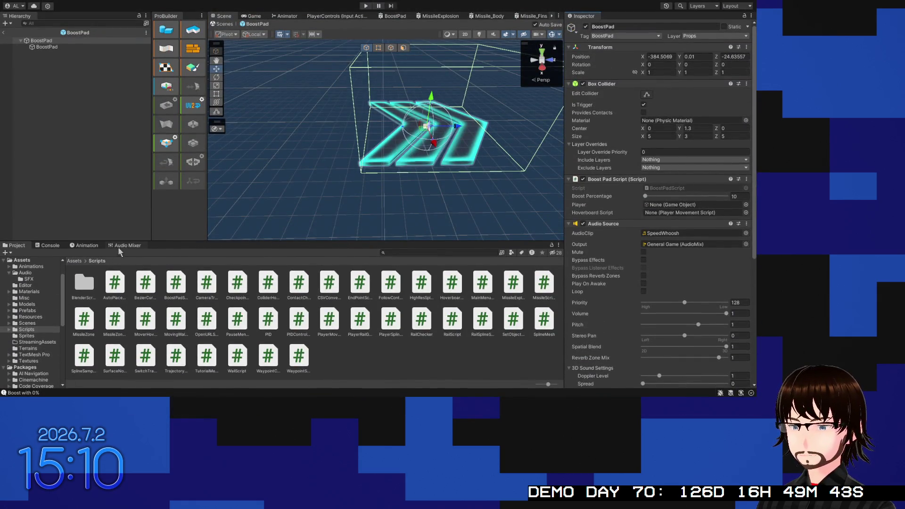
Step: Show the Audio Mixer, enter Play mode, pause with Esc, and load the AudioMix mixer
{"action": "left_click", "coordinate": [125, 246]}
{"action": "left_click", "coordinate": [366, 6]}
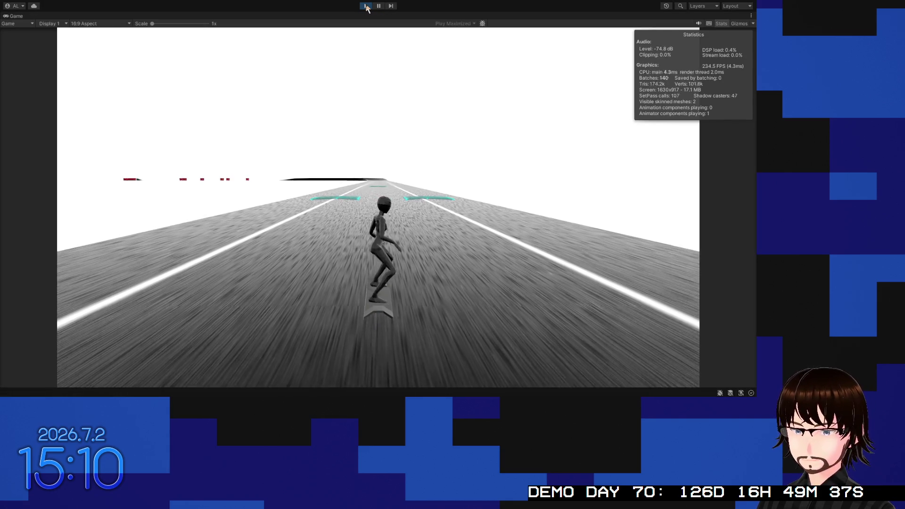
{"action": "key", "text": "Escape"}
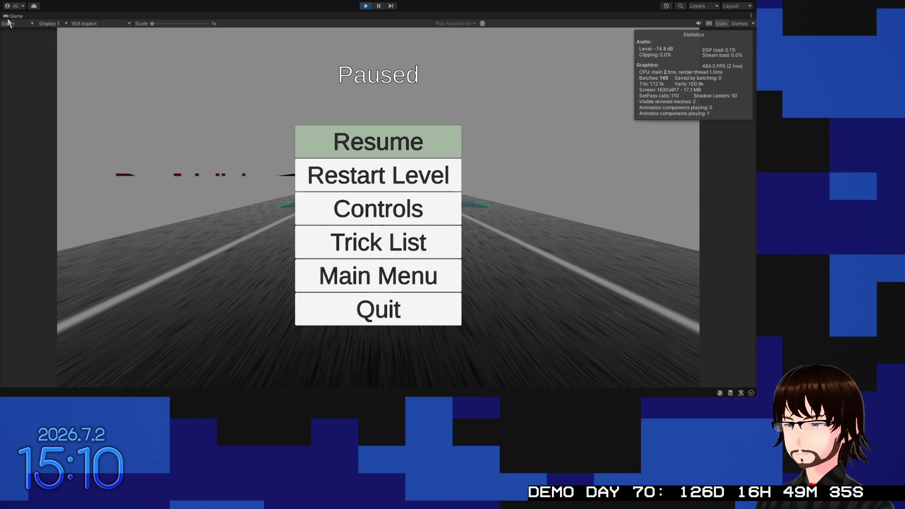
{"action": "double_click", "coordinate": [12, 17]}
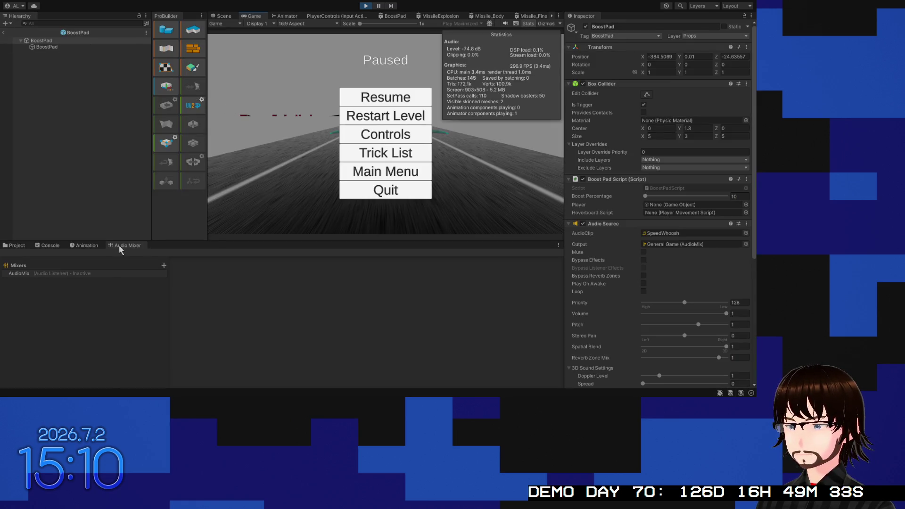
{"action": "left_click", "coordinate": [88, 274]}
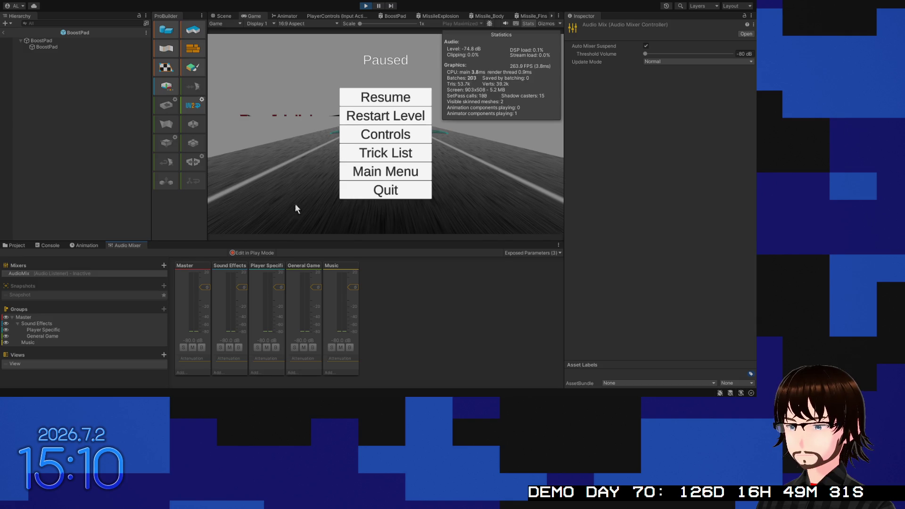
Step: Enable Edit in Play Mode, resume, play-test the level with a few pauses, then stop
{"action": "left_click", "coordinate": [258, 253]}
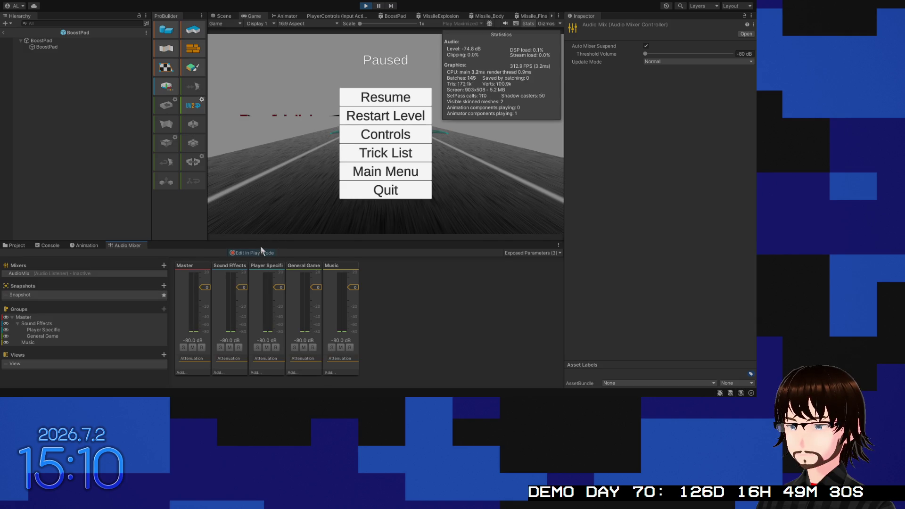
{"action": "left_click", "coordinate": [374, 100]}
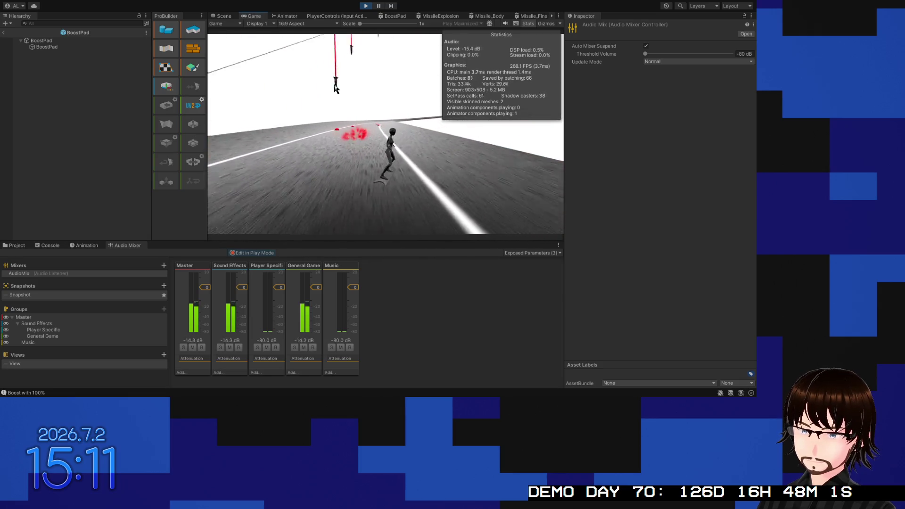
{"action": "key", "text": "Escape"}
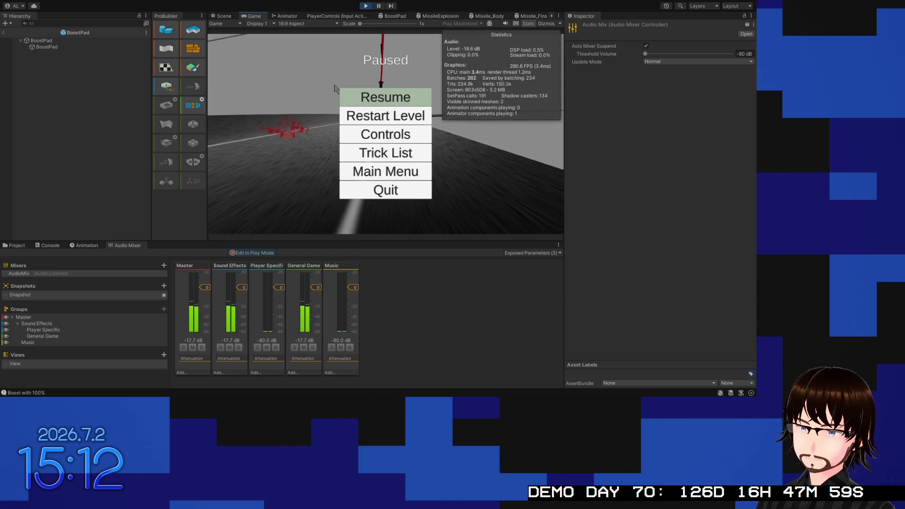
{"action": "key", "text": "Escape"}
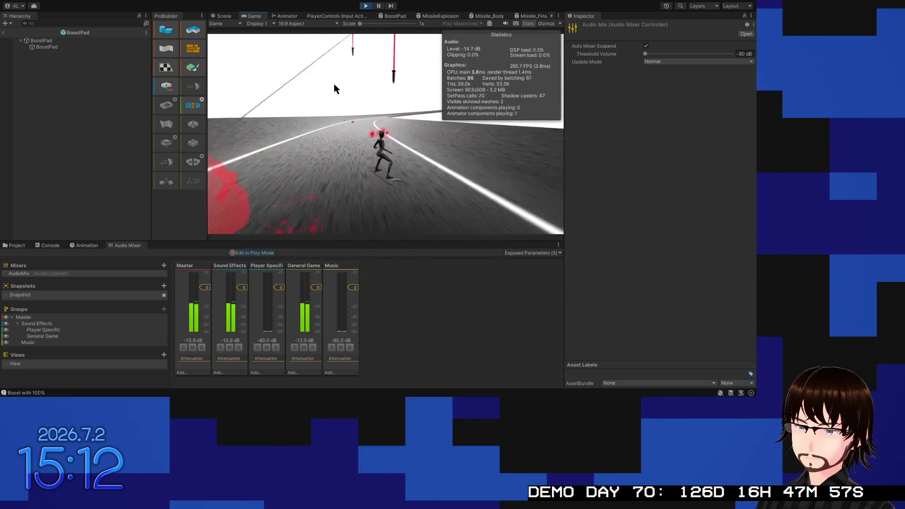
{"action": "key", "text": "Escape"}
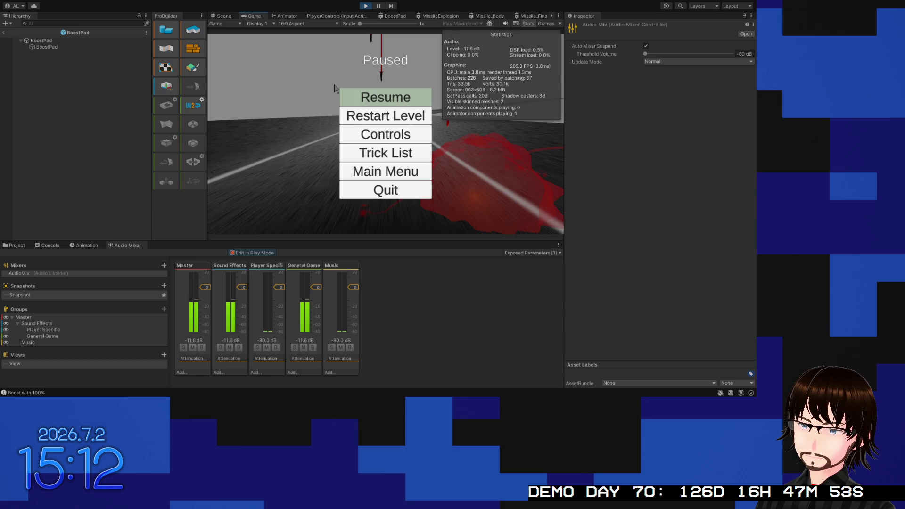
{"action": "key", "text": "Escape"}
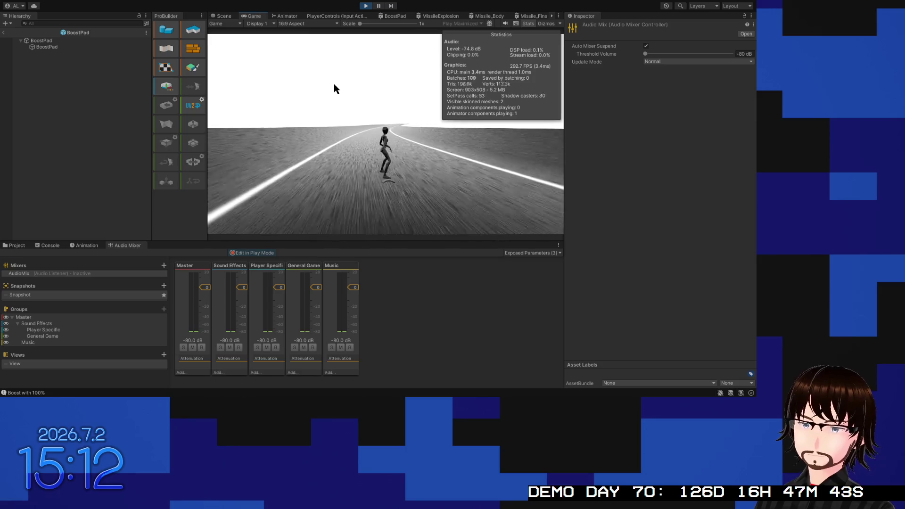
{"action": "left_click", "coordinate": [366, 5]}
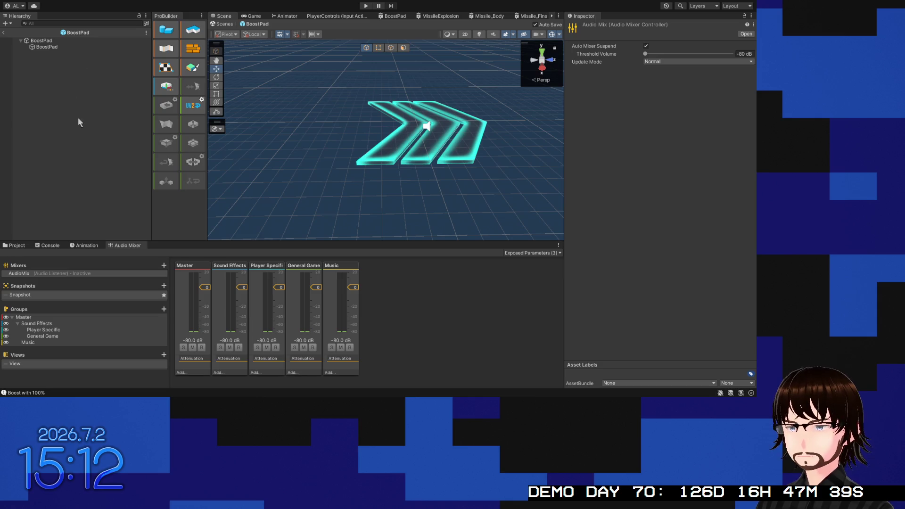
Step: Open Assets > Prefabs in the Project panel and select the MissileObject prefab
{"action": "left_click", "coordinate": [26, 245]}
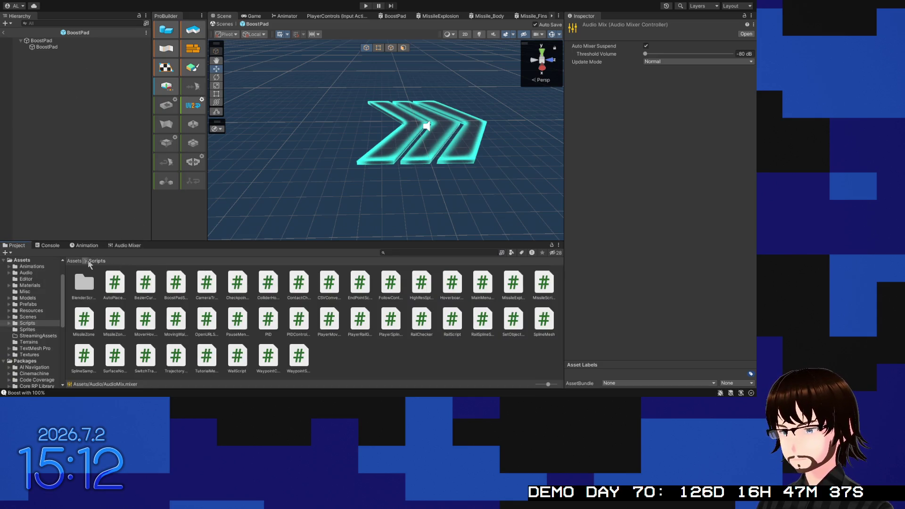
{"action": "left_click", "coordinate": [79, 262]}
{"action": "double_click", "coordinate": [257, 288]}
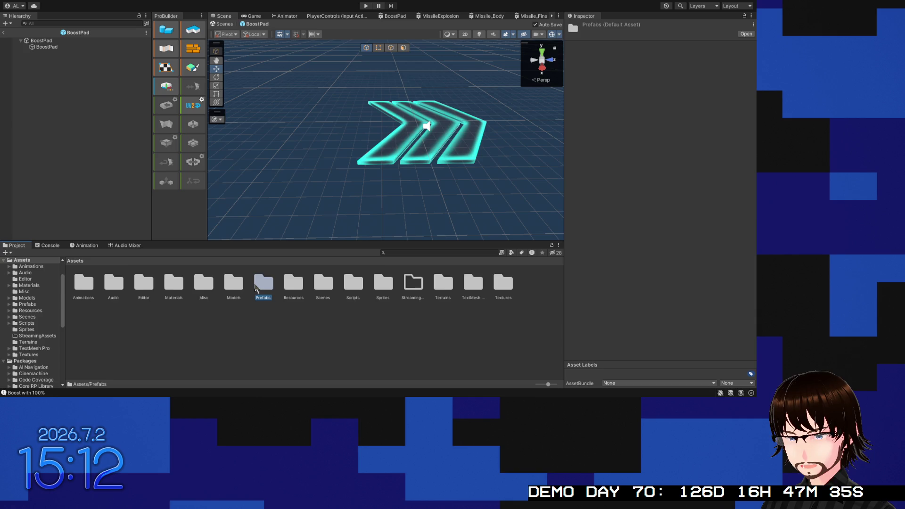
{"action": "left_click", "coordinate": [115, 319]}
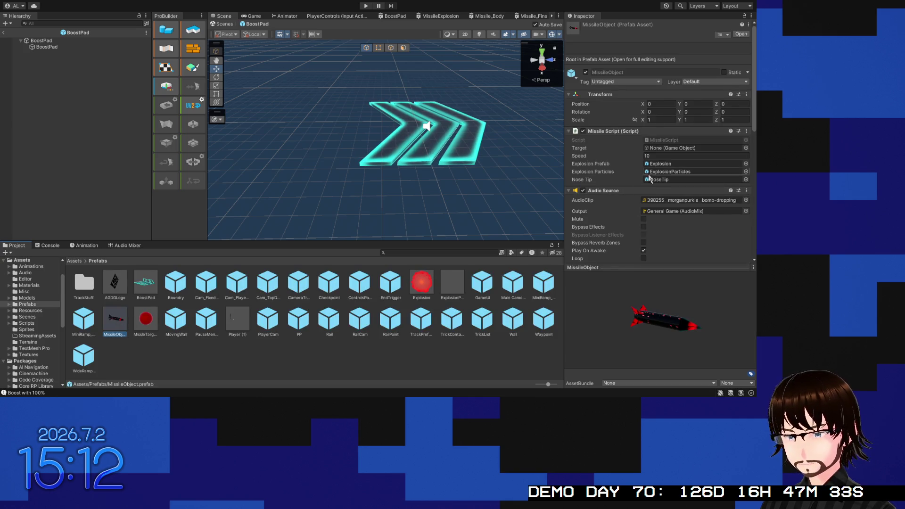
Step: Switch from Unity to Visual Studio to view BoostPadScript's boostSFX.Play() call
{"action": "scroll", "coordinate": [643, 200], "scroll_direction": "down", "scroll_amount": 1}
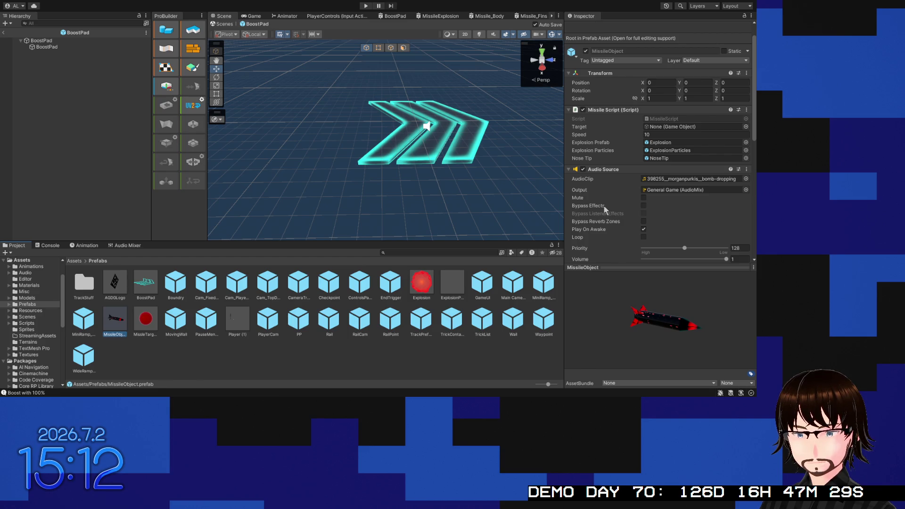
{"action": "scroll", "coordinate": [604, 209], "scroll_direction": "down", "scroll_amount": 6}
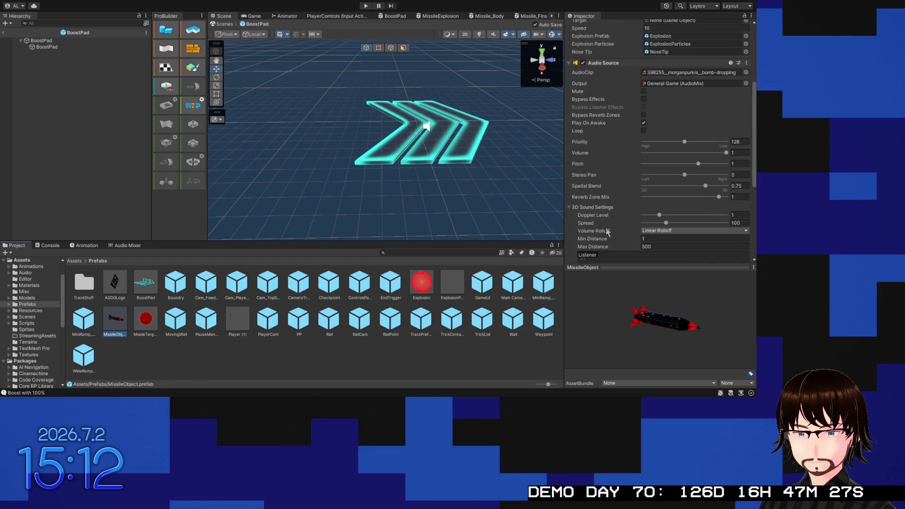
{"action": "scroll", "coordinate": [606, 230], "scroll_direction": "up", "scroll_amount": 3}
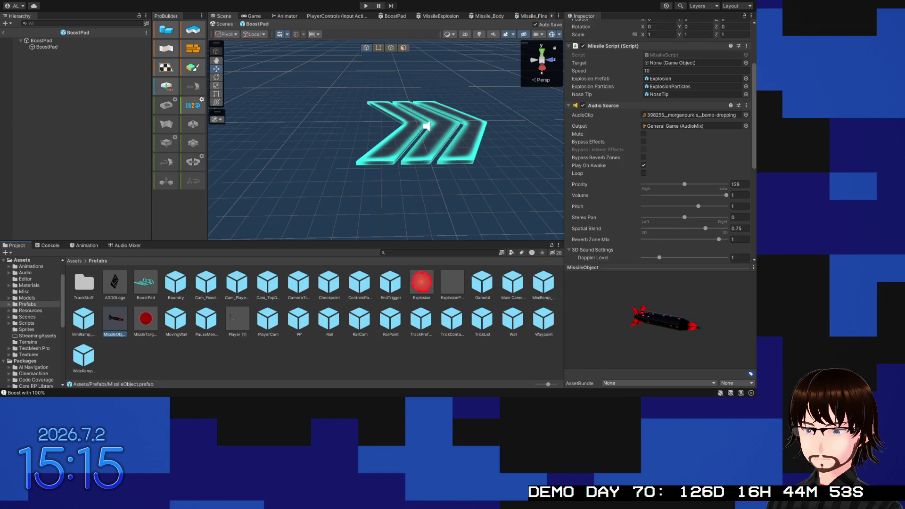
{"action": "key", "text": "alt+Tab"}
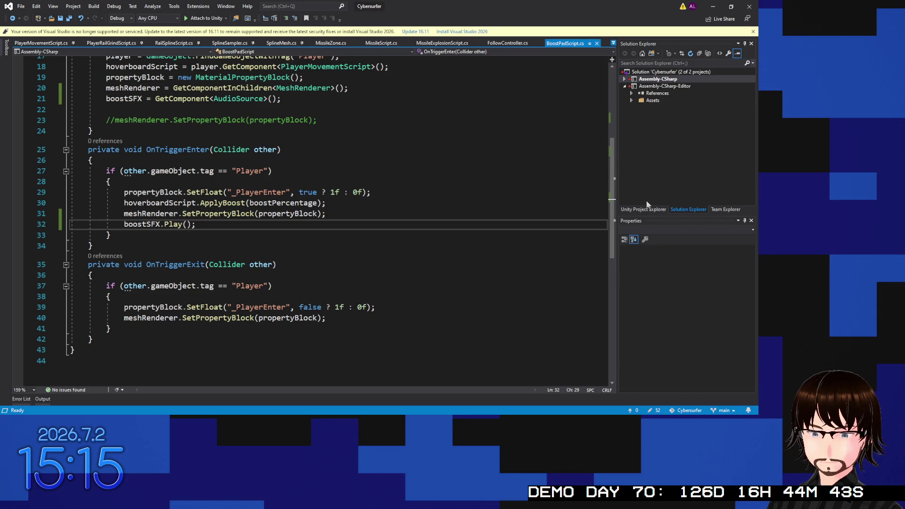
Step: Declare an 'AudioListener audioListener;' field below sceneName in PauseMenuScript
{"action": "scroll", "coordinate": [365, 195], "scroll_direction": "up", "scroll_amount": 20}
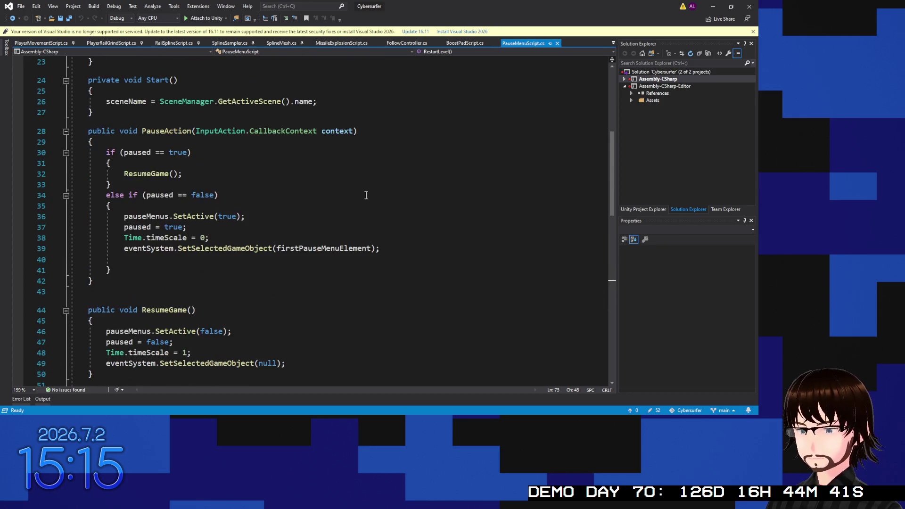
{"action": "scroll", "coordinate": [288, 181], "scroll_direction": "down", "scroll_amount": 10}
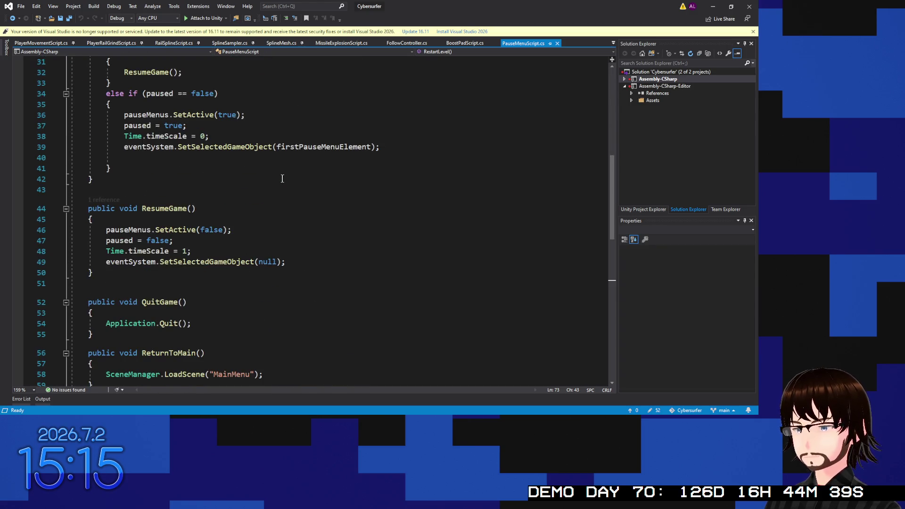
{"action": "scroll", "coordinate": [284, 179], "scroll_direction": "up", "scroll_amount": 4}
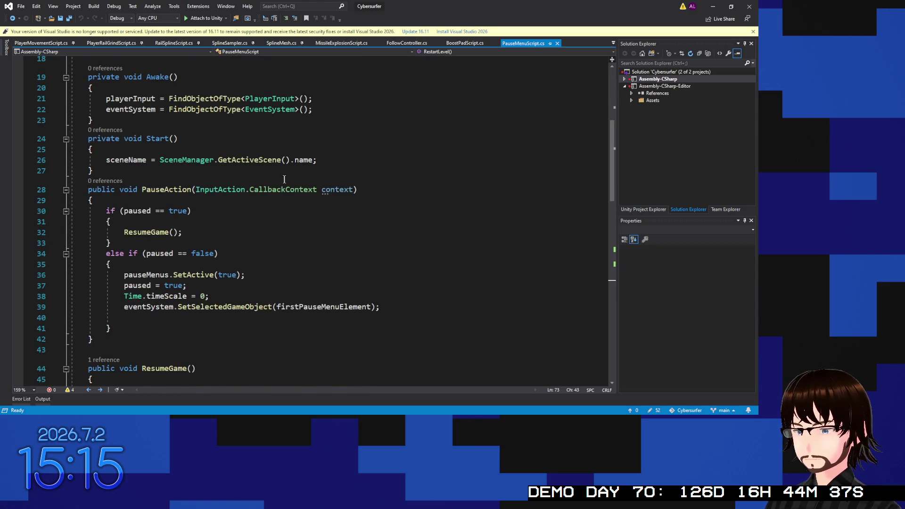
{"action": "scroll", "coordinate": [185, 235], "scroll_direction": "up", "scroll_amount": 6}
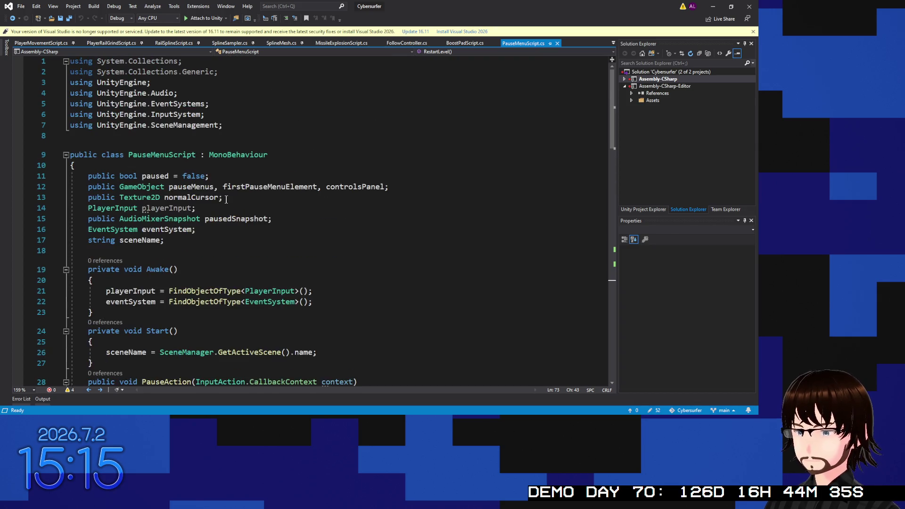
{"action": "left_click", "coordinate": [178, 240]}
{"action": "key", "text": "Return"}
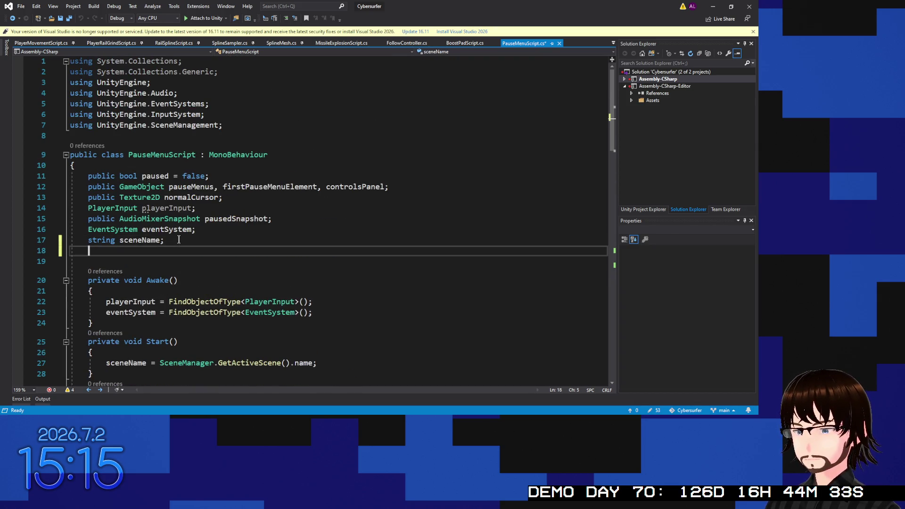
{"action": "type", "text": "Audioi"}
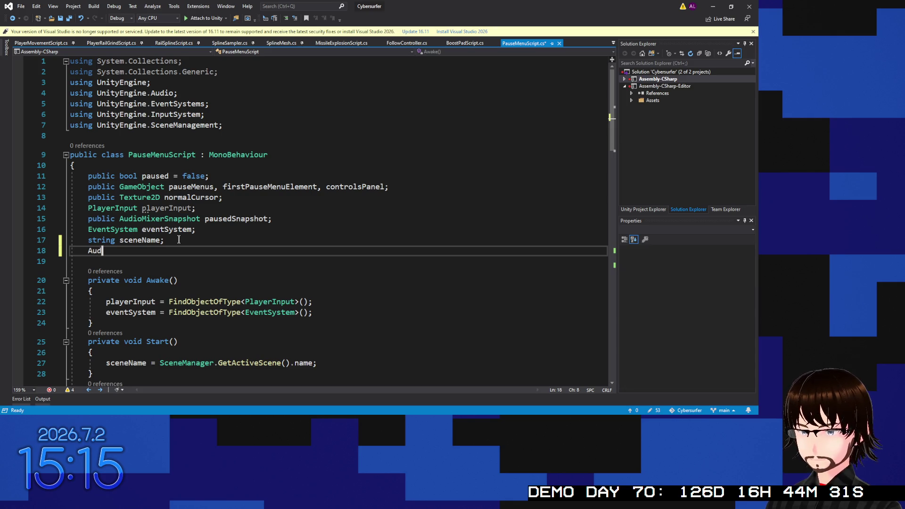
{"action": "key", "text": "BackSpace"}
{"action": "type", "text": "Listener"}
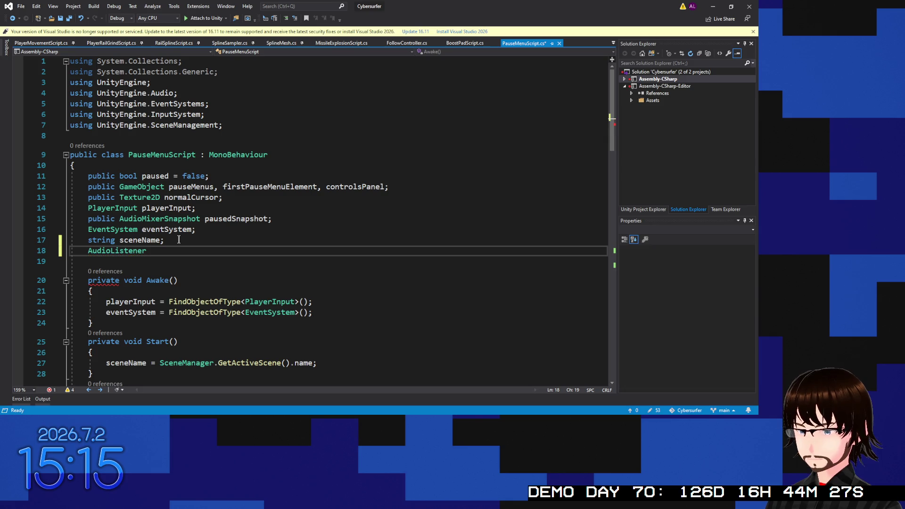
{"action": "type", "text": " audioListener;"}
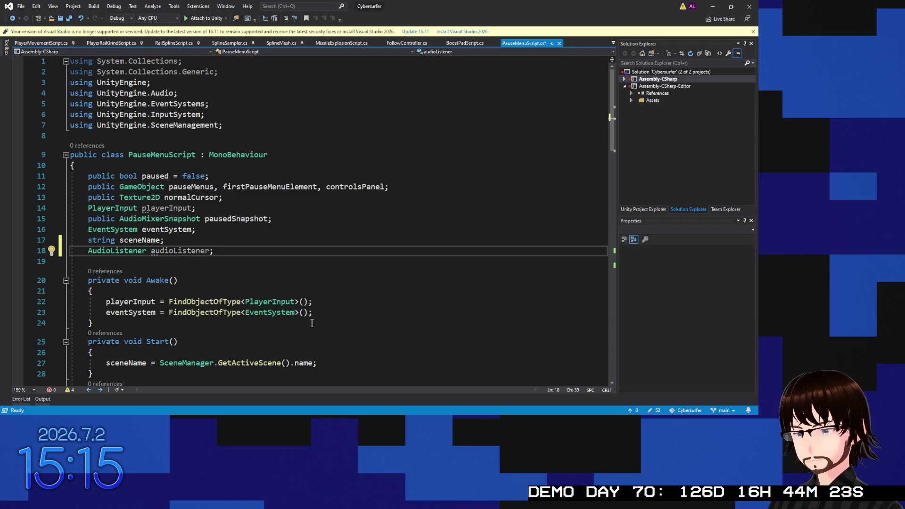
Step: In Awake, assign audioListener = FindObjectOfType<AudioListener>() after the eventSystem line
{"action": "left_click", "coordinate": [325, 316]}
{"action": "key", "text": "Return"}
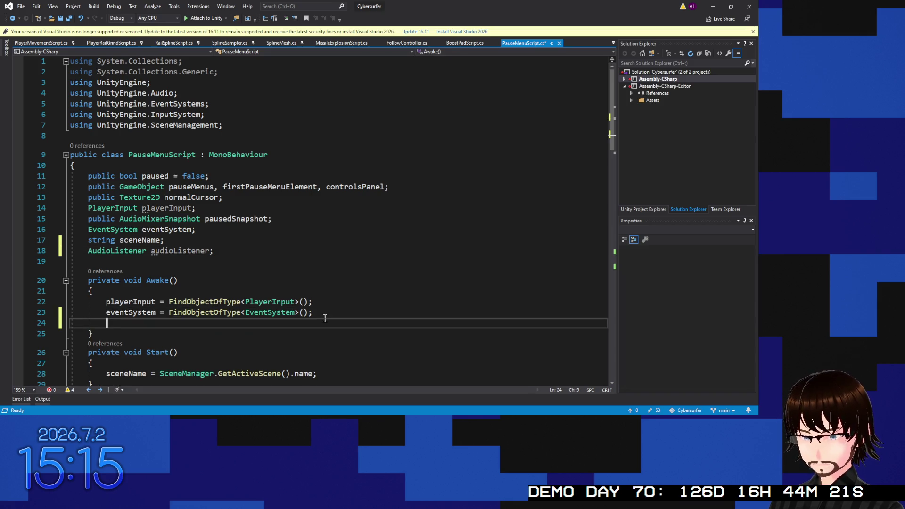
{"action": "type", "text": "AudioListener"}
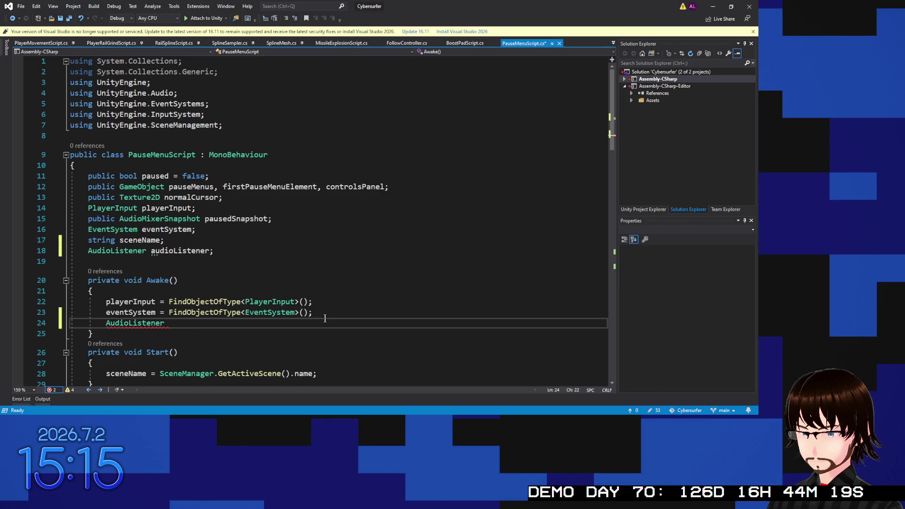
{"action": "key", "text": "BackSpace"}
{"action": "key", "text": "BackSpace"}
{"action": "key", "text": "BackSpace"}
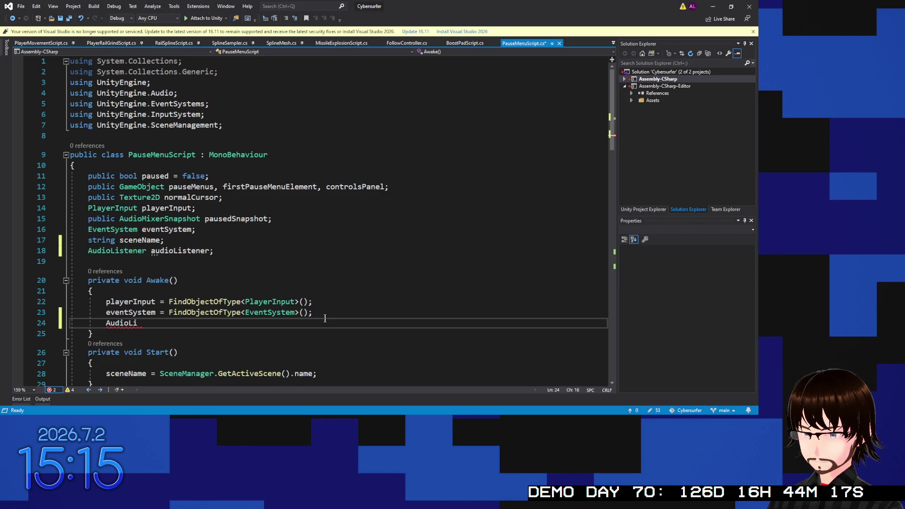
{"action": "type", "text": "au"}
{"action": "key", "text": "Tab"}
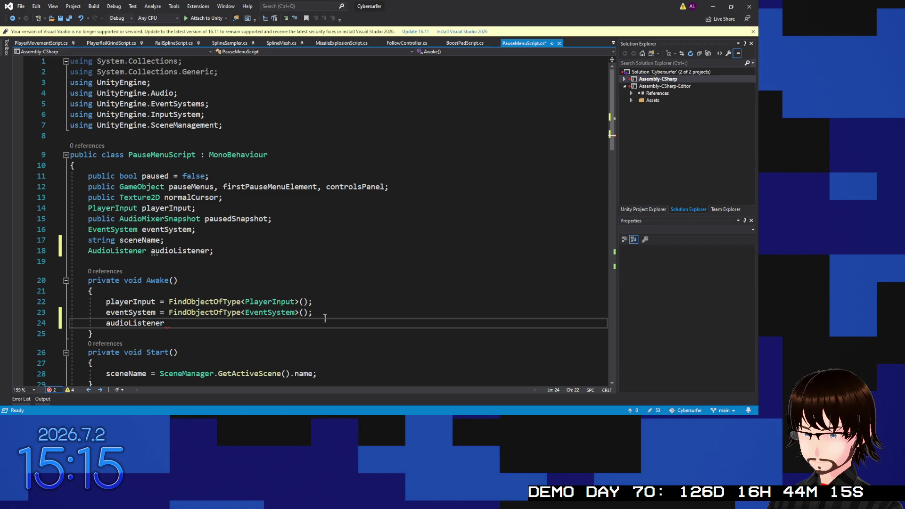
{"action": "type", "text": "= Find"}
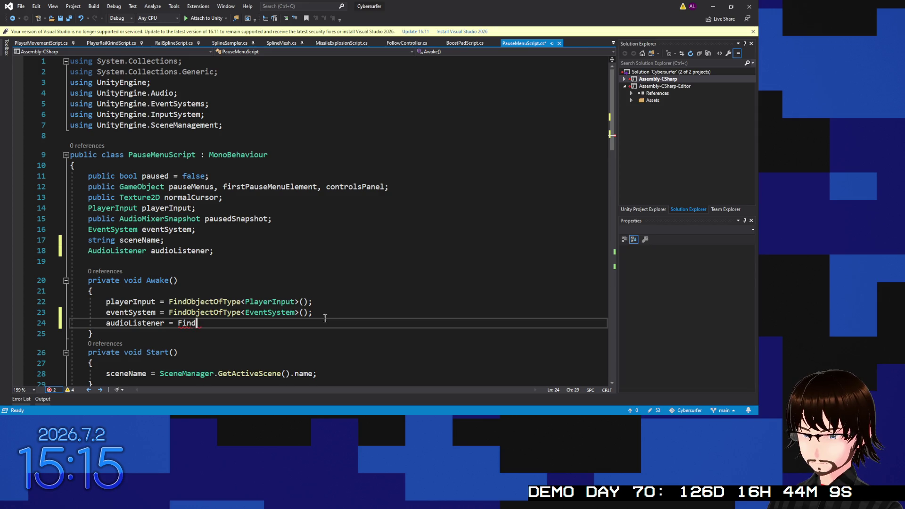
{"action": "type", "text": "ObjectOfType<"}
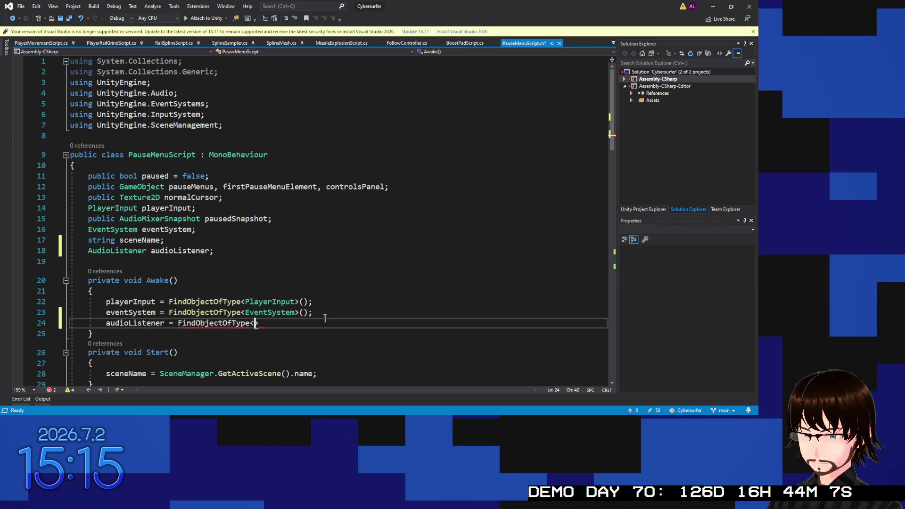
{"action": "type", "text": "AudioListener>();"}
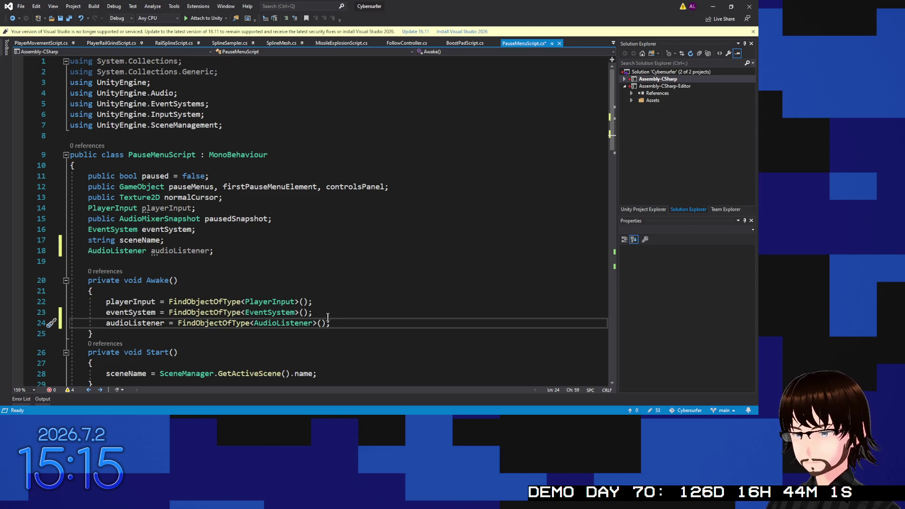
{"action": "scroll", "coordinate": [327, 317], "scroll_direction": "down", "scroll_amount": 6}
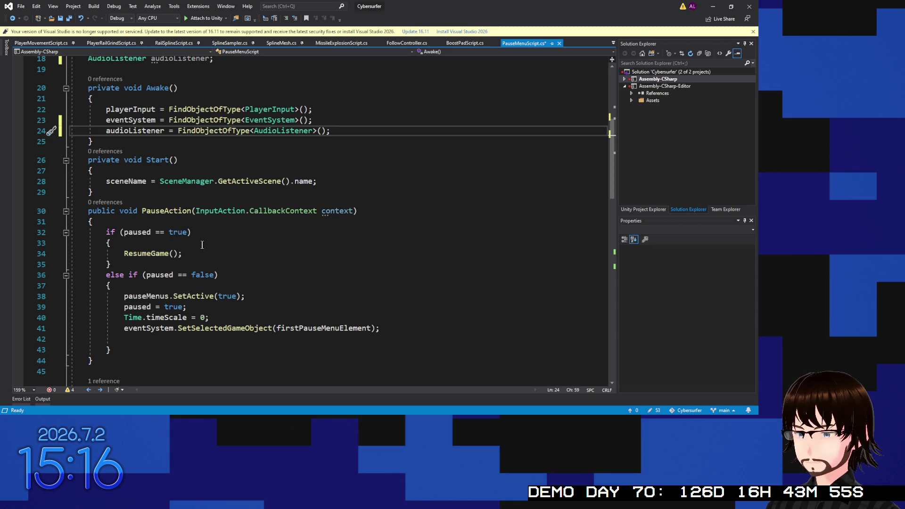
Step: Write 'AudioListener.pause = true;' in PauseAction's pause branch
{"action": "left_click", "coordinate": [159, 338]}
{"action": "type", "text": "au"}
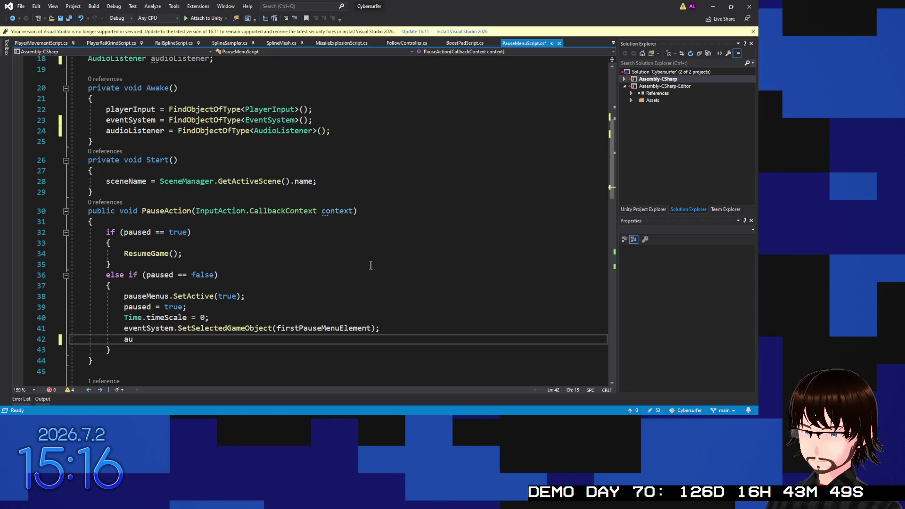
{"action": "type", "text": "d"}
{"action": "key", "text": "Tab"}
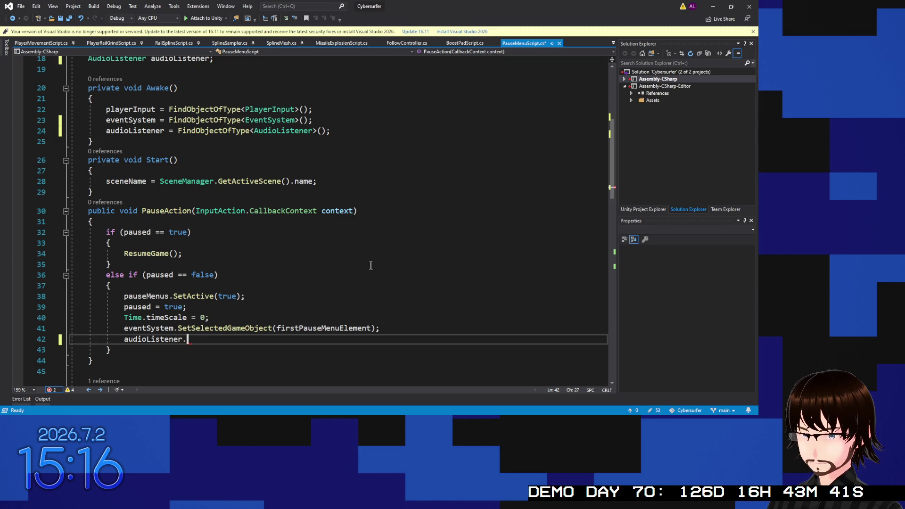
{"action": "key", "text": "alt+Tab"}
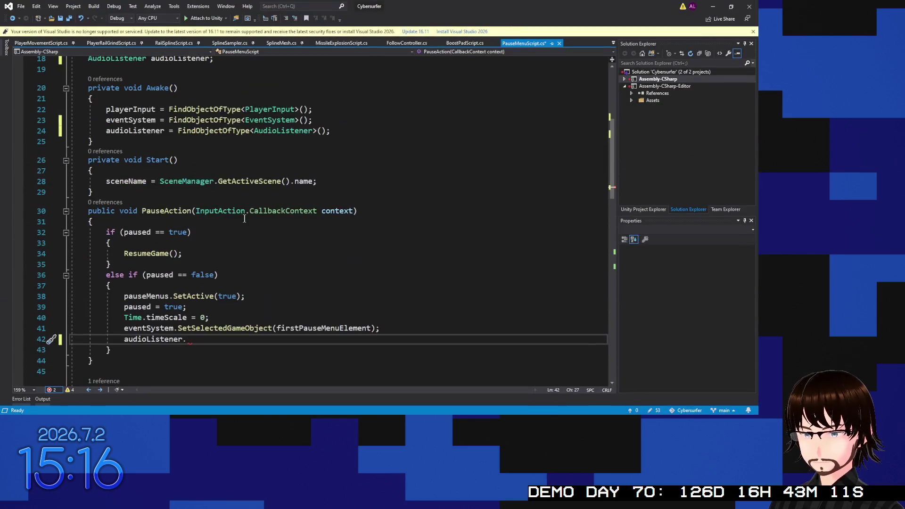
{"action": "left_click_drag", "start_coordinate": [207, 334], "coordinate": [127, 341]}
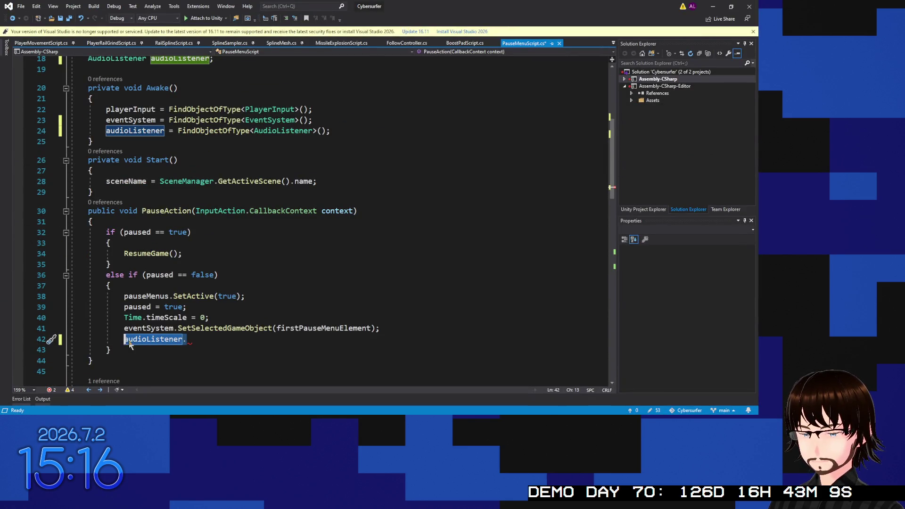
{"action": "type", "text": "Aud"}
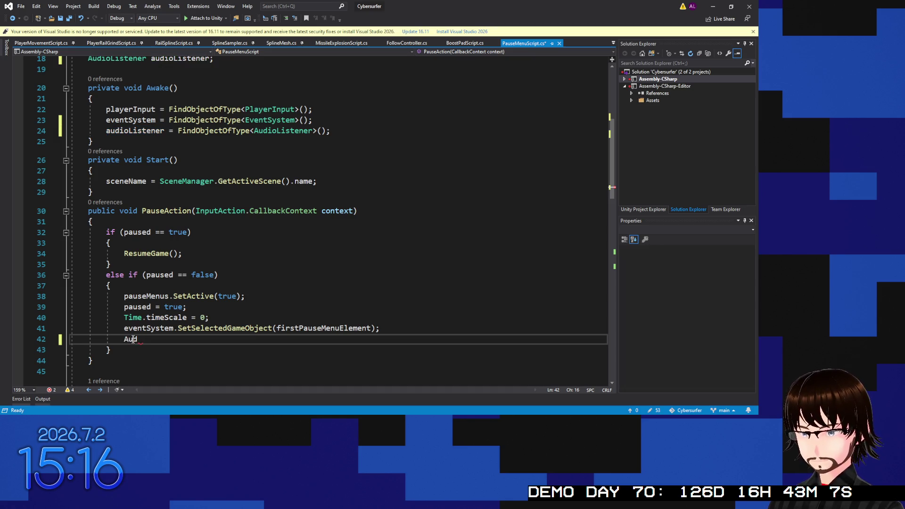
{"action": "type", "text": "i"}
{"action": "key", "text": "Tab"}
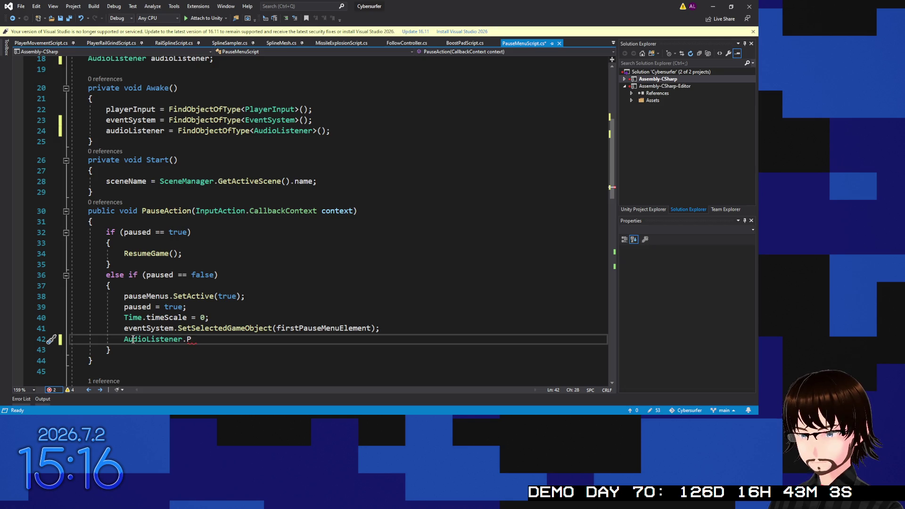
{"action": "type", "text": "a"}
{"action": "key", "text": "Tab"}
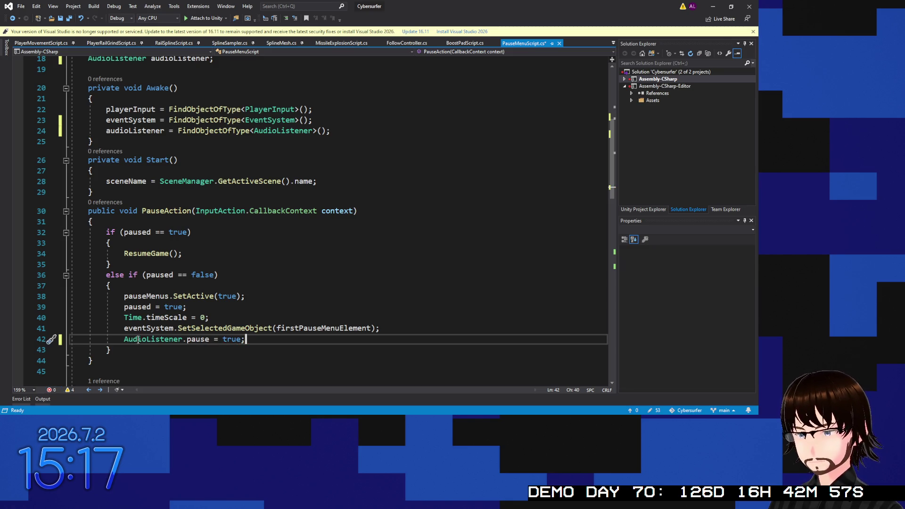
Step: Paste the statement below ResumeGame() and change its value from true to false
{"action": "left_click_drag", "start_coordinate": [246, 339], "coordinate": [125, 339]}
{"action": "key", "text": "ctrl+c"}
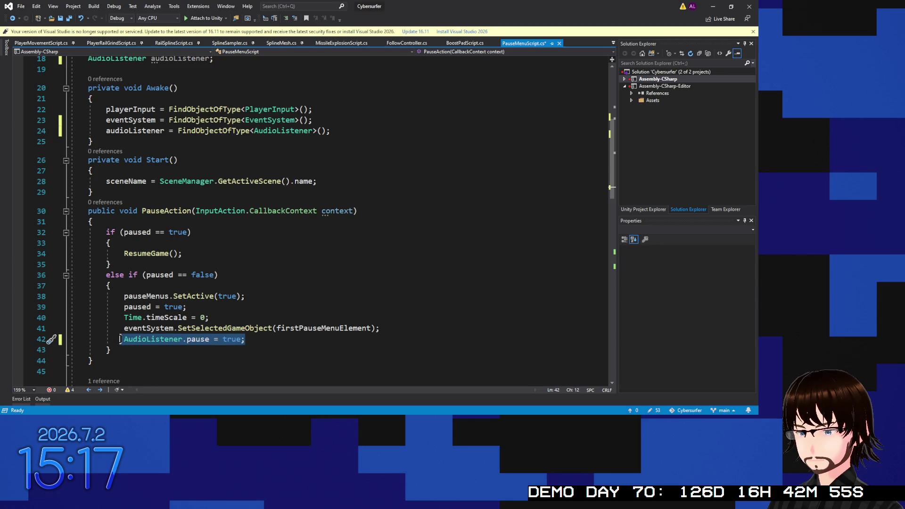
{"action": "left_click", "coordinate": [191, 253]}
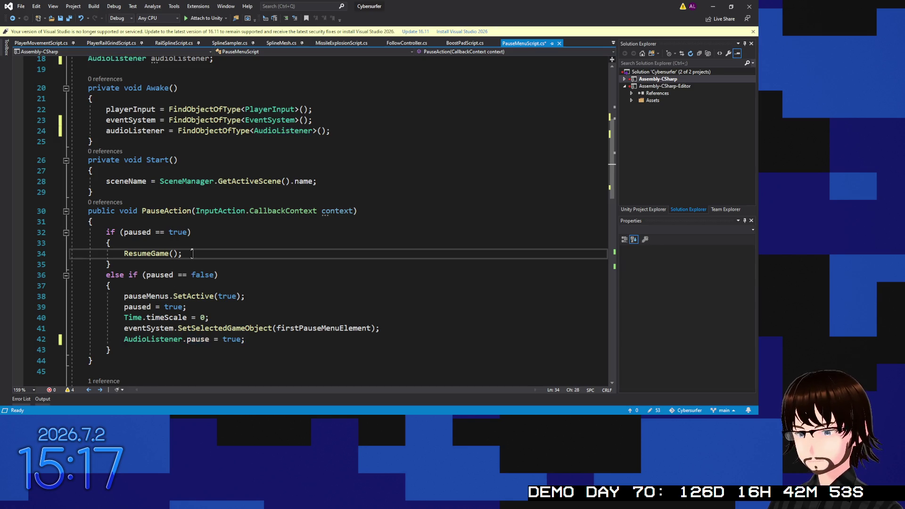
{"action": "key", "text": "Return"}
{"action": "key", "text": "ctrl+v"}
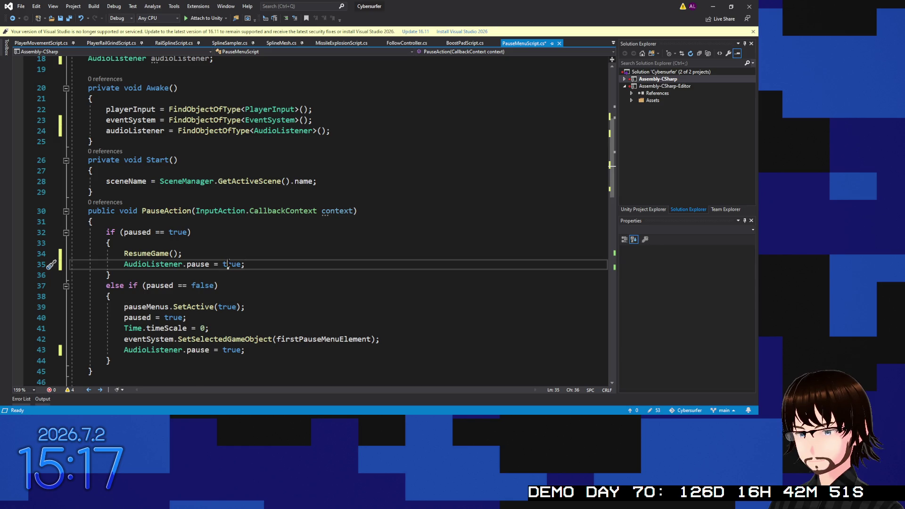
{"action": "double_click", "coordinate": [228, 263]}
{"action": "type", "text": "fa"}
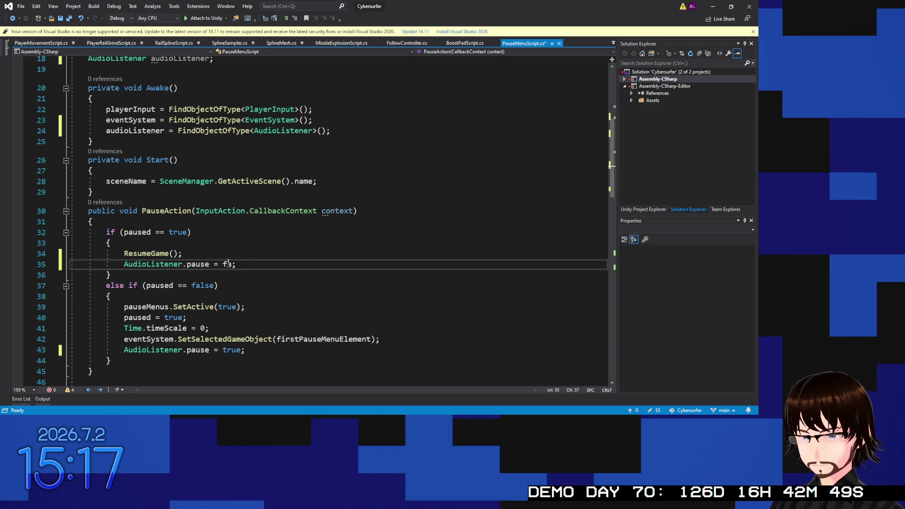
{"action": "type", "text": "lse"}
{"action": "scroll", "coordinate": [251, 293], "scroll_direction": "up", "scroll_amount": 5}
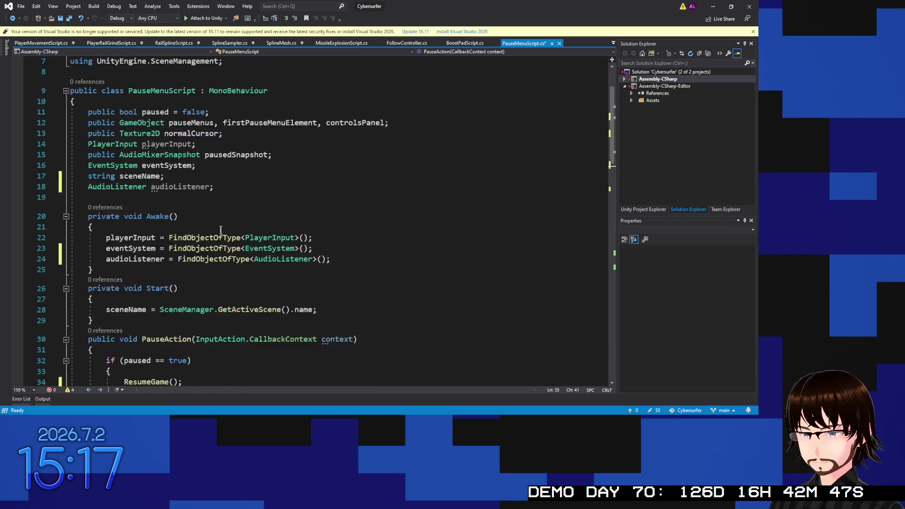
{"action": "left_click_drag", "start_coordinate": [214, 219], "coordinate": [82, 217]}
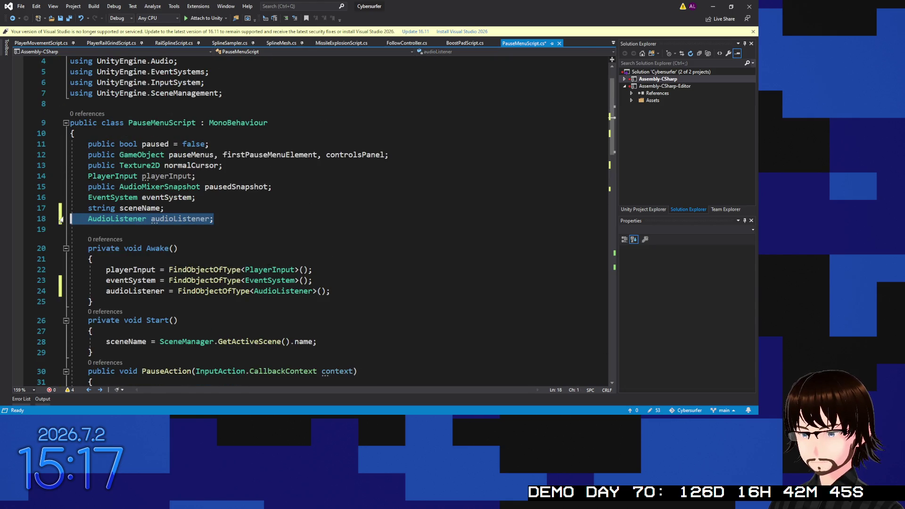
Step: Delete the audioListener field and Awake lookup, save PauseMenuScript, and switch to Unity
{"action": "key", "text": "BackSpace"}
{"action": "key", "text": "BackSpace"}
{"action": "left_click_drag", "start_coordinate": [330, 279], "coordinate": [63, 280]}
{"action": "key", "text": "BackSpace"}
{"action": "key", "text": "BackSpace"}
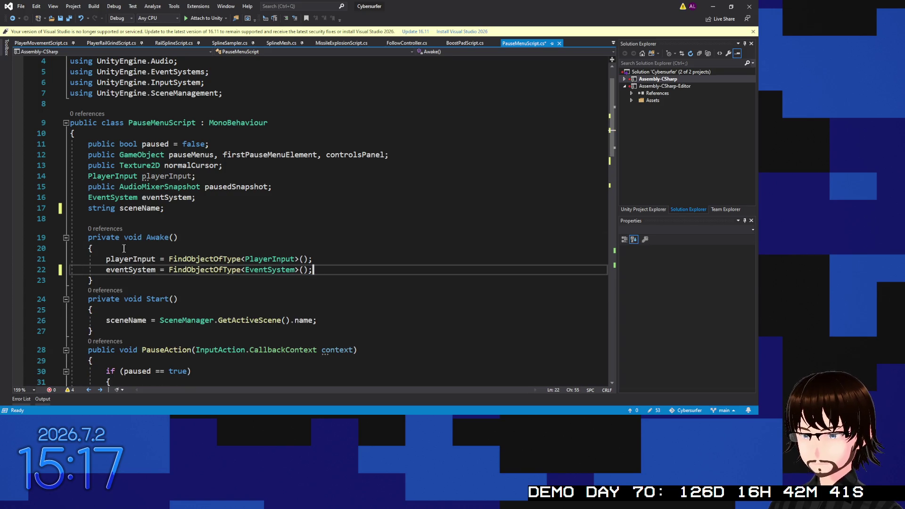
{"action": "key", "text": "ctrl+s"}
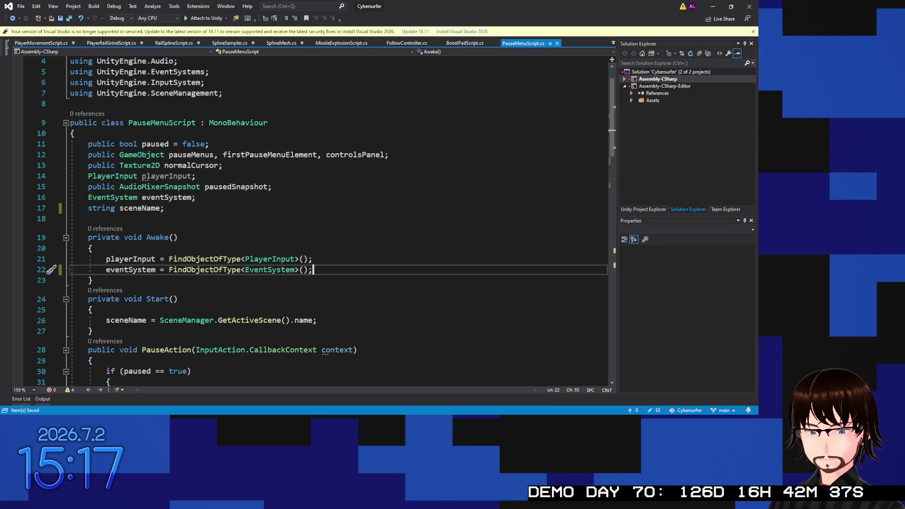
{"action": "key", "text": "alt+Tab"}
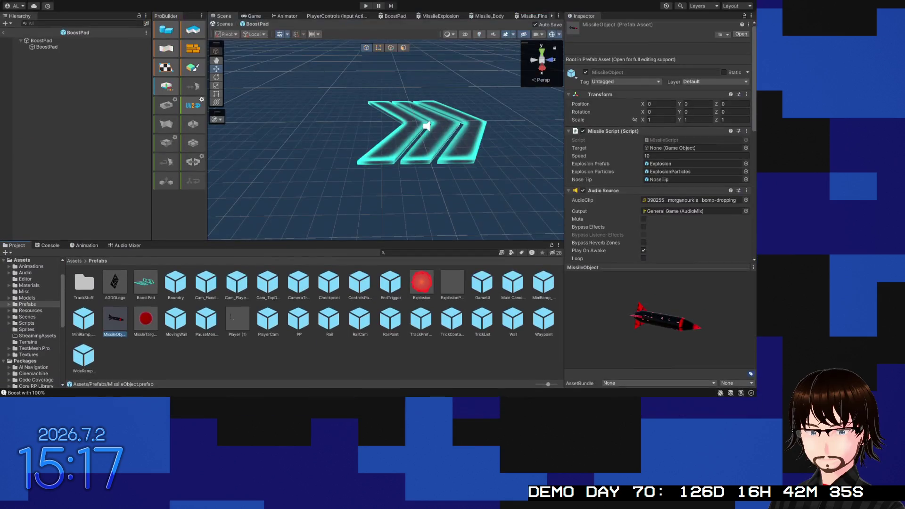
Step: Exit the BoostPad prefab to Level4, enter Play mode, and toggle pause with Escape
{"action": "left_click", "coordinate": [3, 33]}
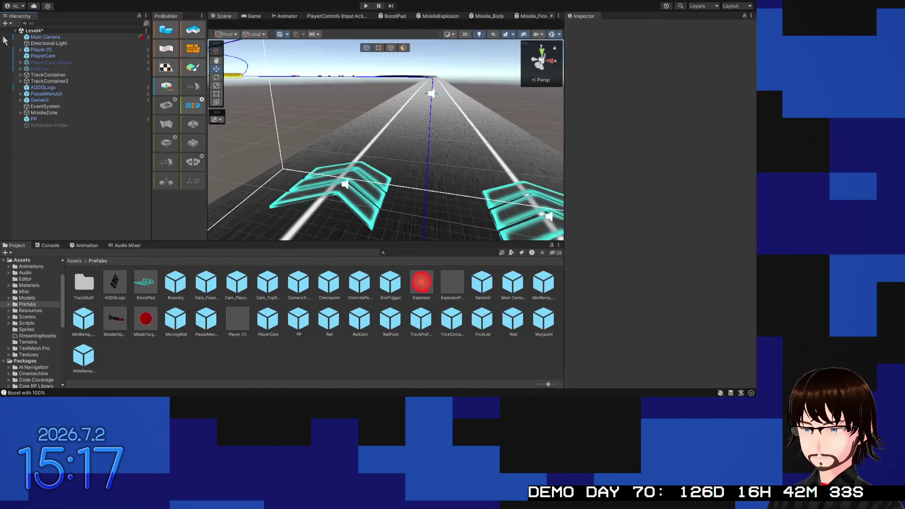
{"action": "left_click", "coordinate": [364, 5]}
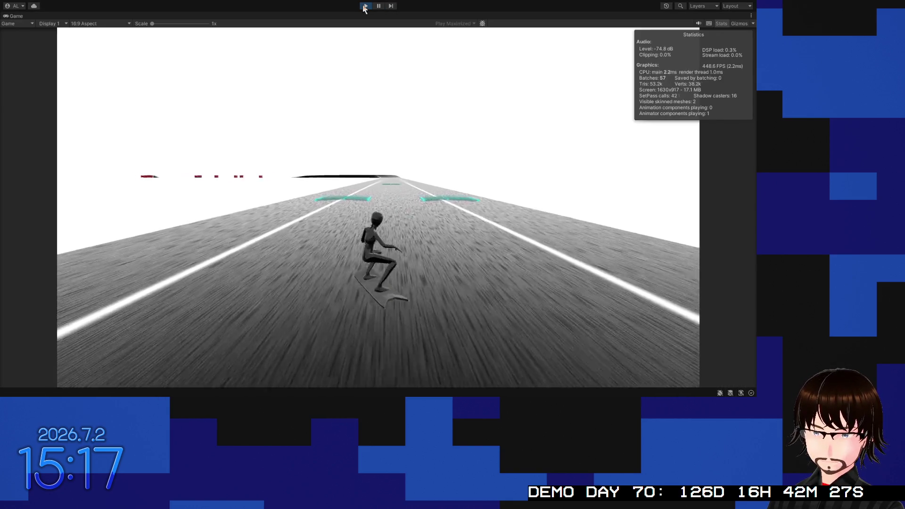
{"action": "key", "text": "Escape"}
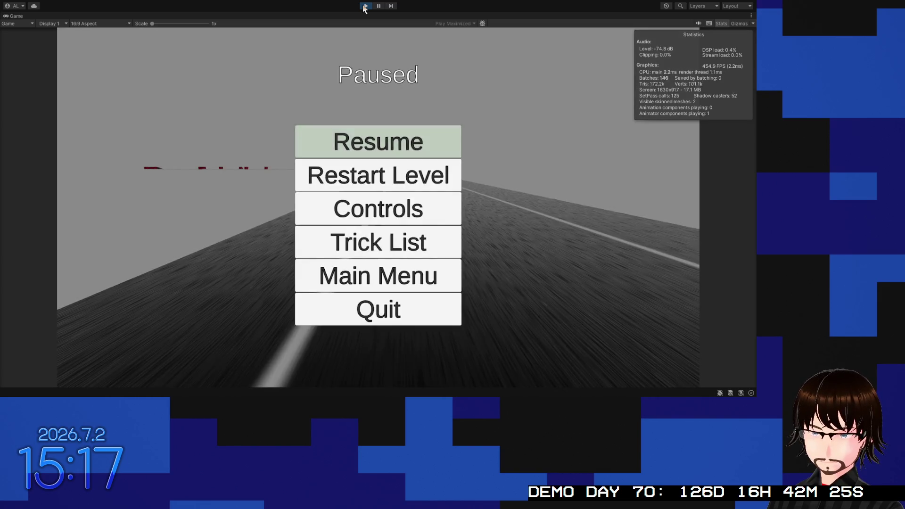
{"action": "key", "text": "Escape"}
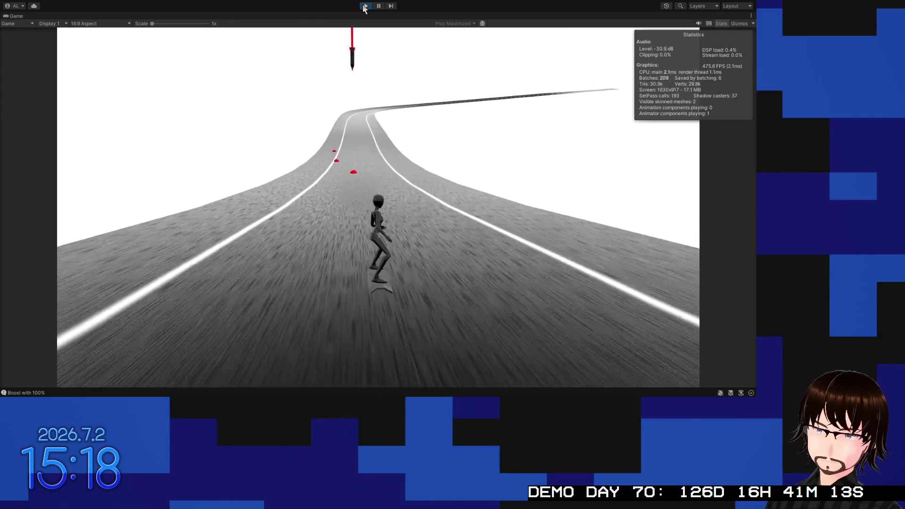
{"action": "key", "text": "Escape"}
{"action": "key", "text": "Escape"}
{"action": "key", "text": "Escape"}
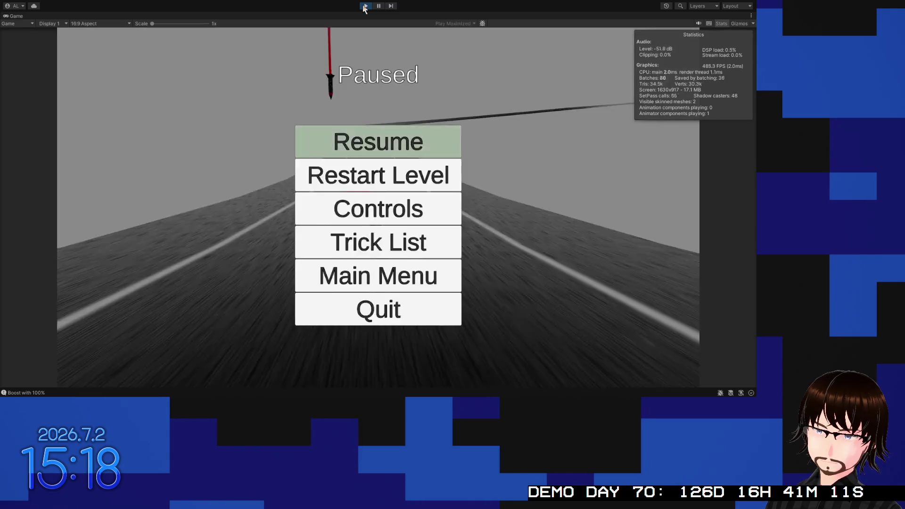
{"action": "key", "text": "Escape"}
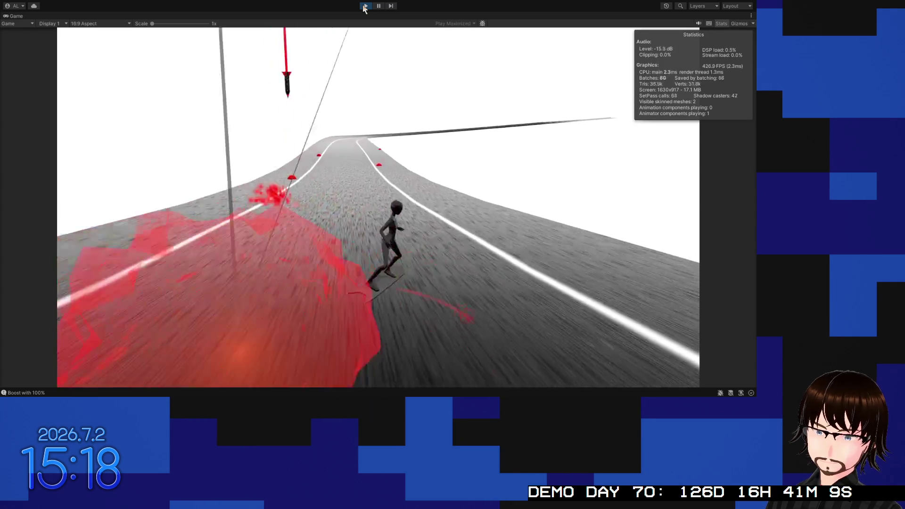
{"action": "key", "text": "Escape"}
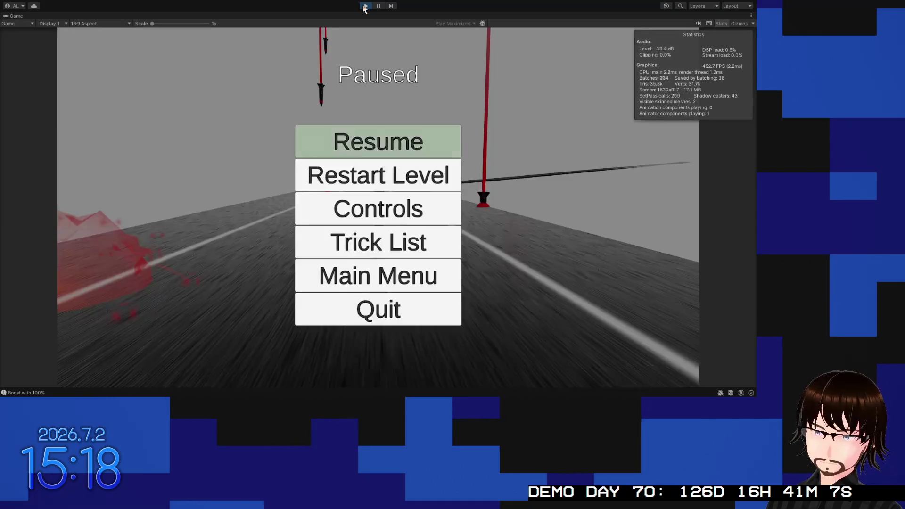
{"action": "key", "text": "Escape"}
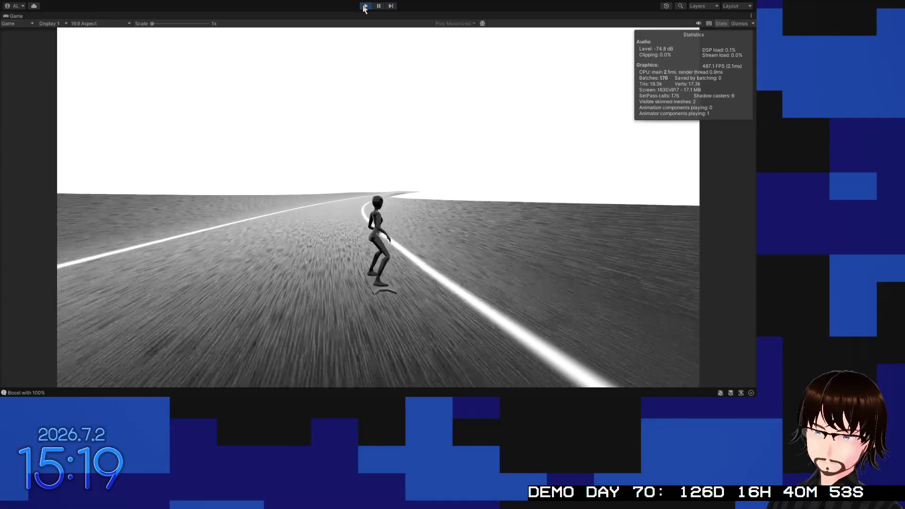
{"action": "left_click", "coordinate": [364, 6]}
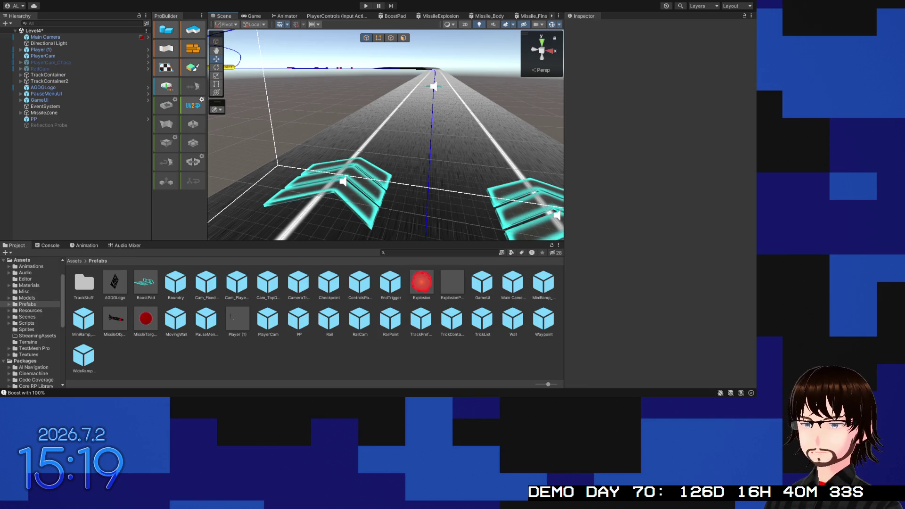
Step: Save the Level4 scene in Unity, then switch over to Audacity
{"action": "key", "text": "ctrl+s"}
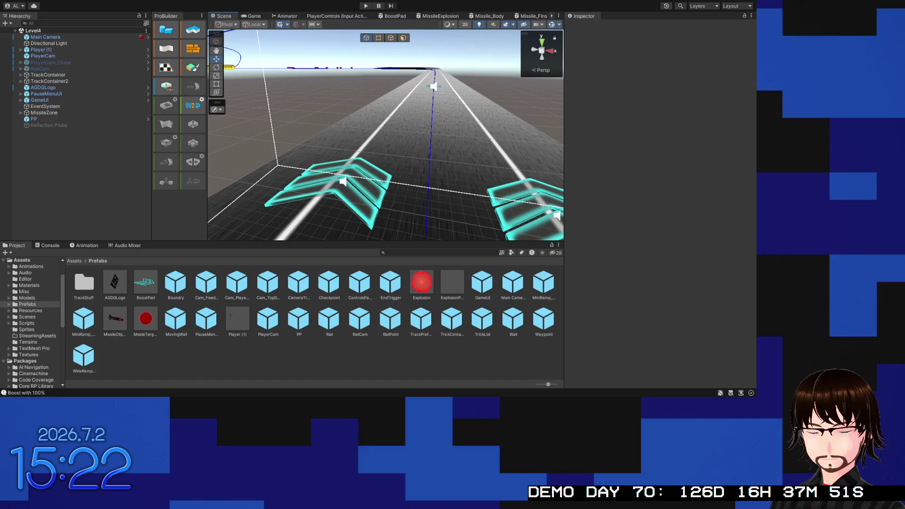
{"action": "key", "text": "alt+Tab"}
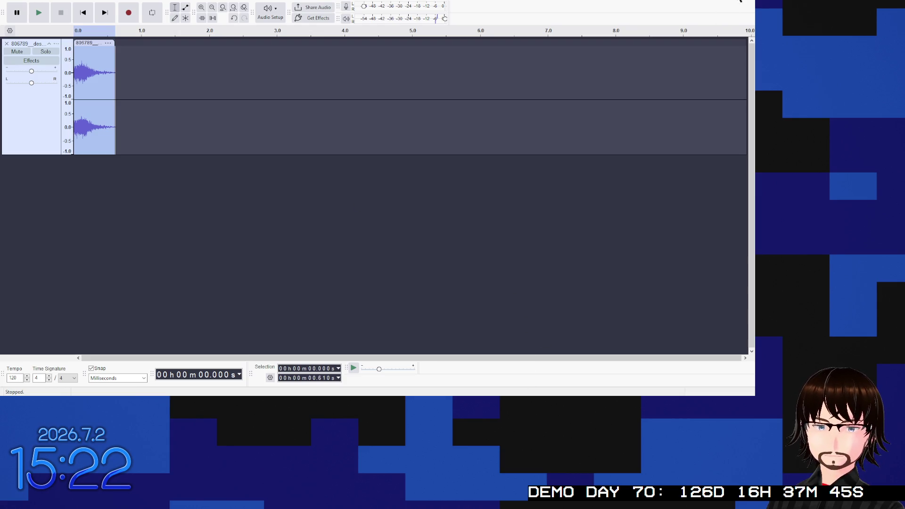
Step: Audition the helicopter-drone recording from about 0:42, 0:55 and 1:07, stopping playback each time
{"action": "key", "text": "alt+Tab"}
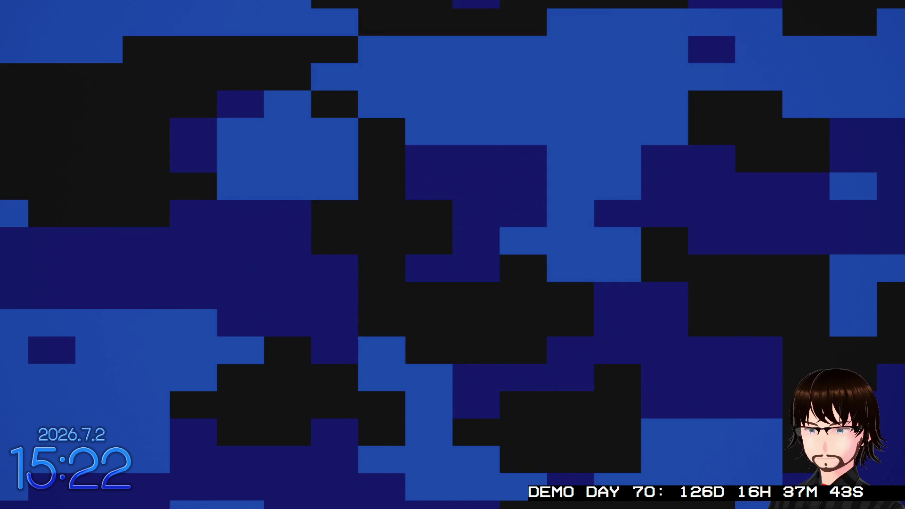
{"action": "key", "text": "alt+Tab"}
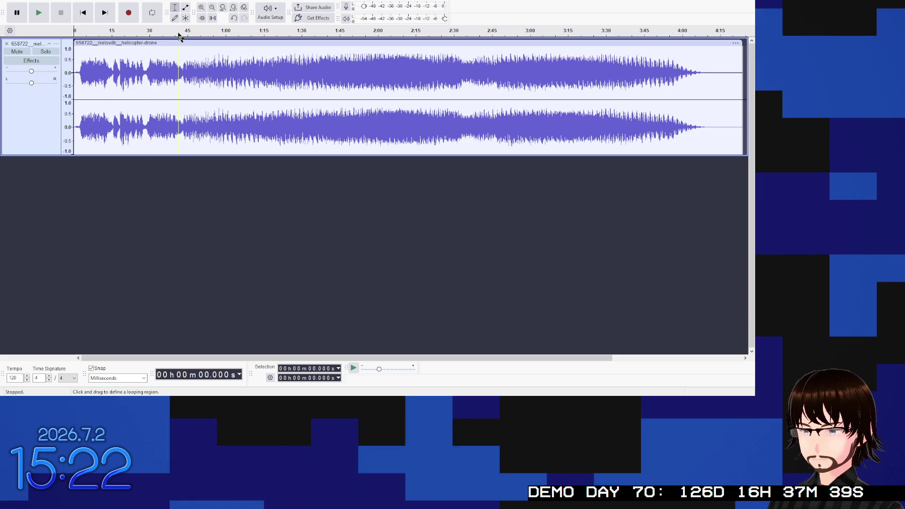
{"action": "left_click", "coordinate": [179, 36]}
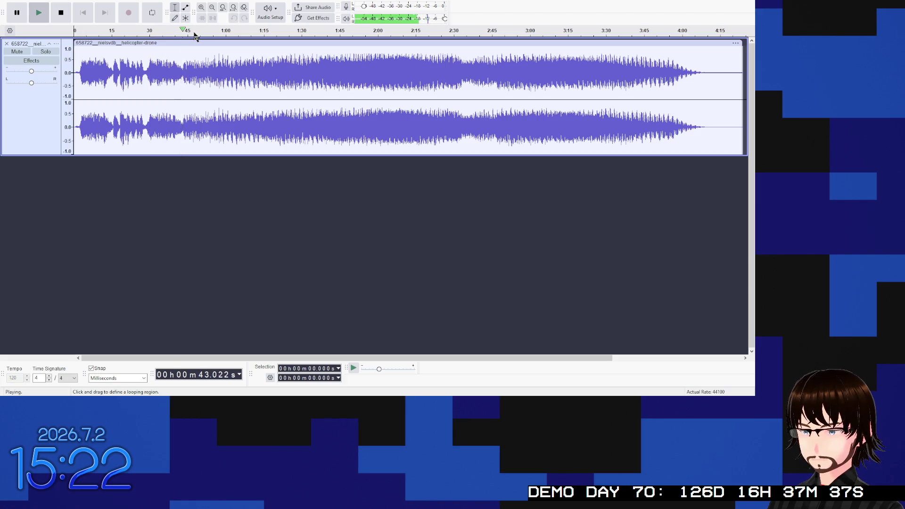
{"action": "left_click", "coordinate": [215, 36]}
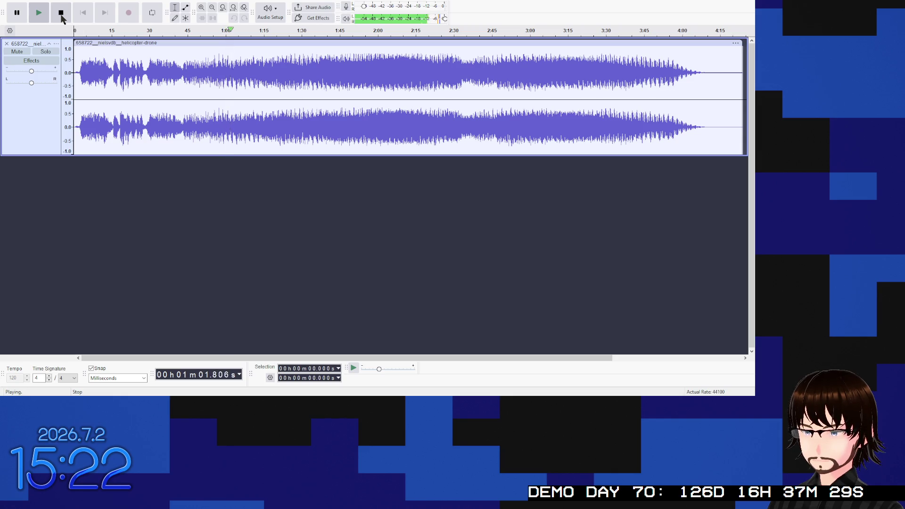
{"action": "left_click", "coordinate": [61, 14]}
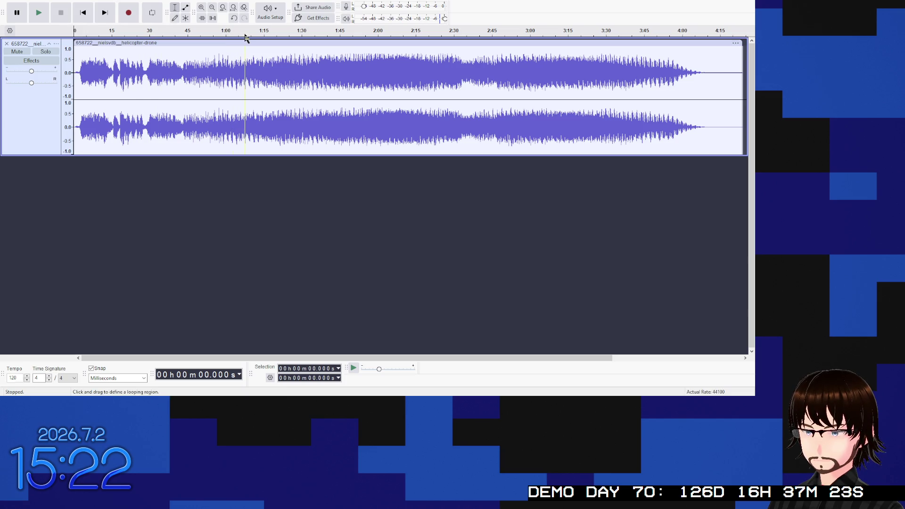
{"action": "left_click", "coordinate": [244, 38]}
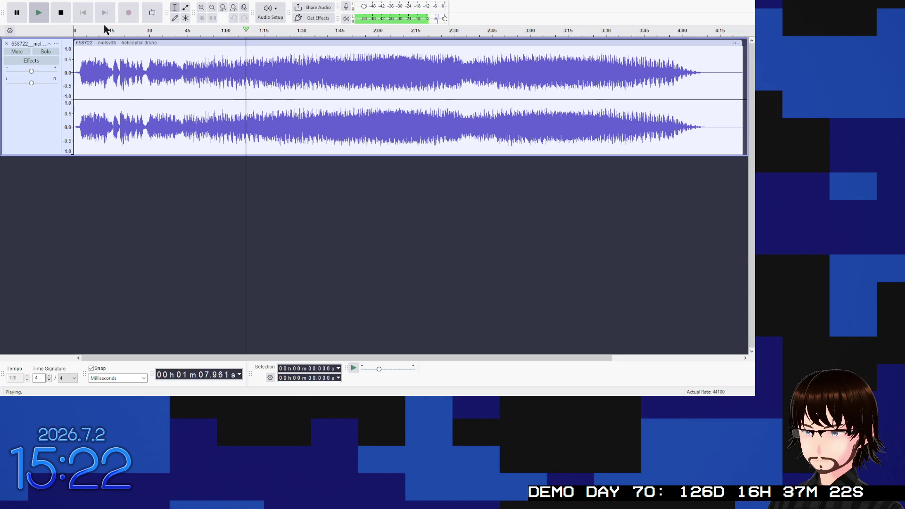
{"action": "left_click", "coordinate": [66, 13]}
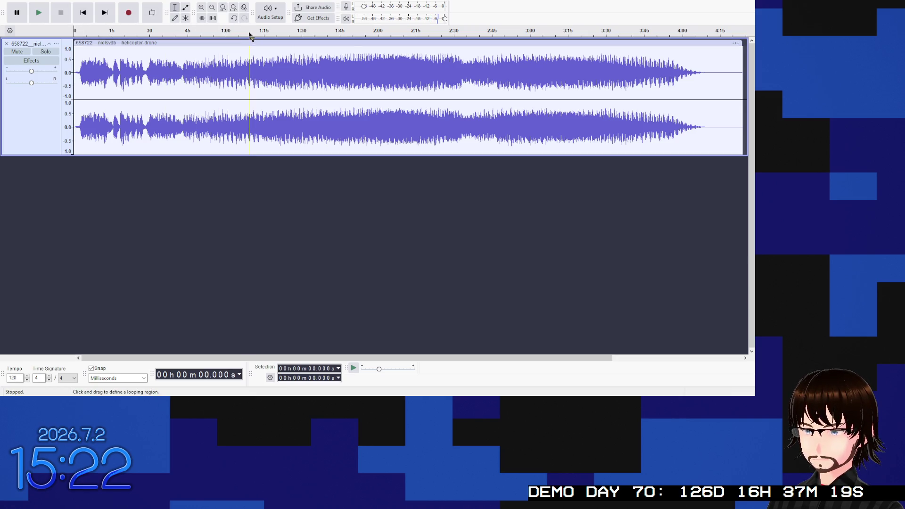
Step: Loop playback around 1:09–1:12, select the 1:09.789–1:14.944 span, then stop the loop
{"action": "left_click_drag", "start_coordinate": [250, 37], "coordinate": [257, 36]}
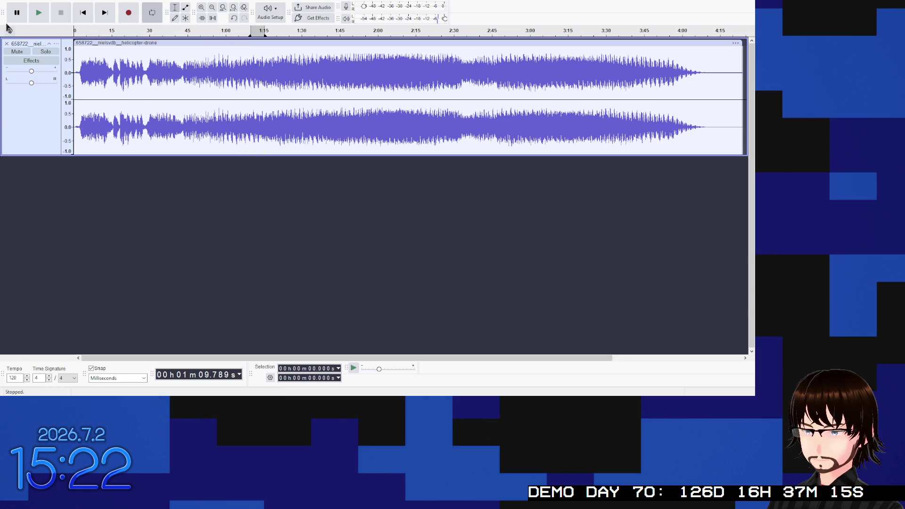
{"action": "left_click", "coordinate": [34, 18]}
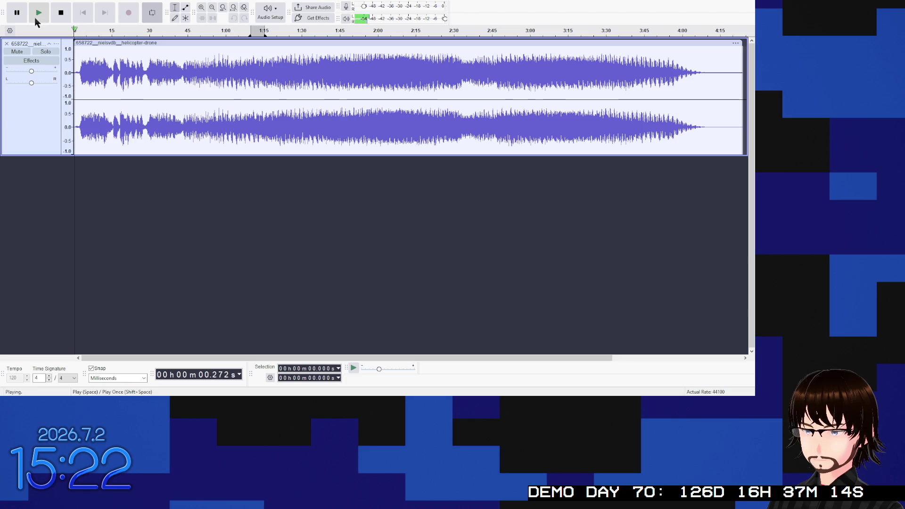
{"action": "left_click", "coordinate": [256, 29]}
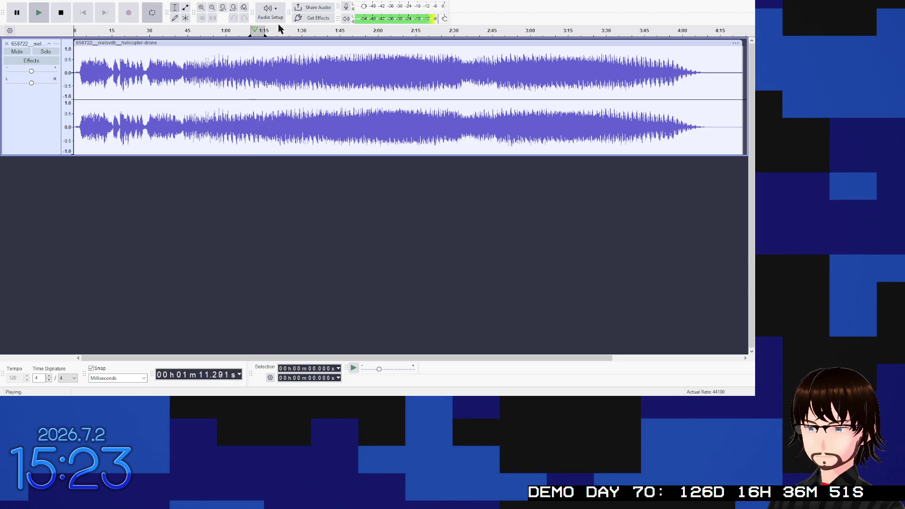
{"action": "scroll", "coordinate": [293, 65], "scroll_direction": "up", "scroll_amount": 1, "text": "ctrl"}
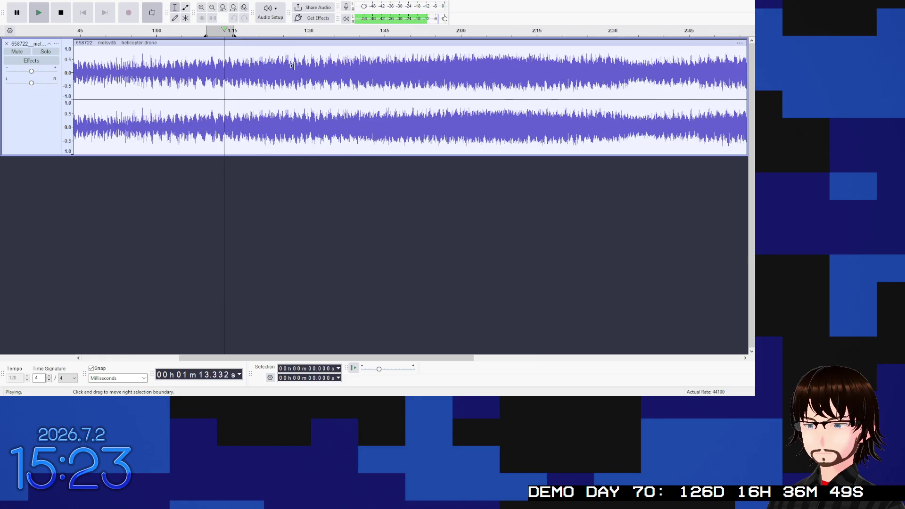
{"action": "scroll", "coordinate": [293, 66], "scroll_direction": "up", "scroll_amount": 1, "text": "ctrl"}
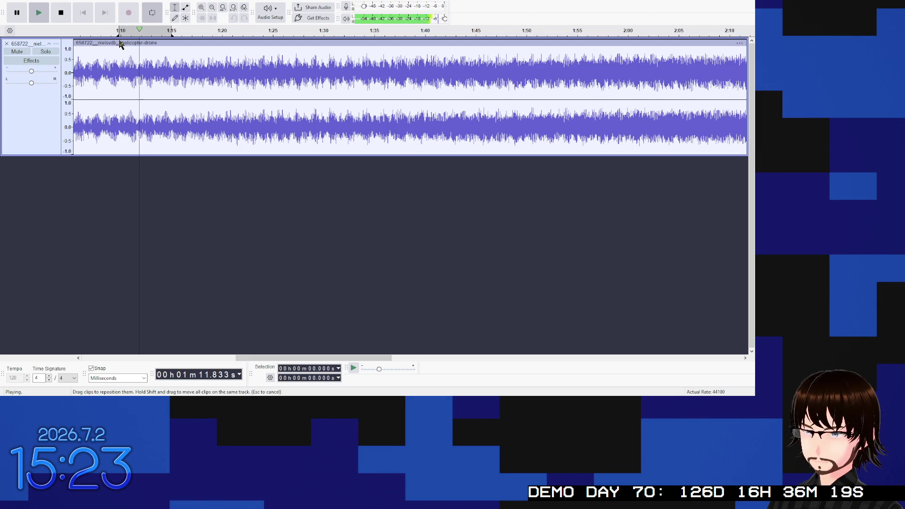
{"action": "left_click_drag", "start_coordinate": [118, 57], "coordinate": [170, 61]}
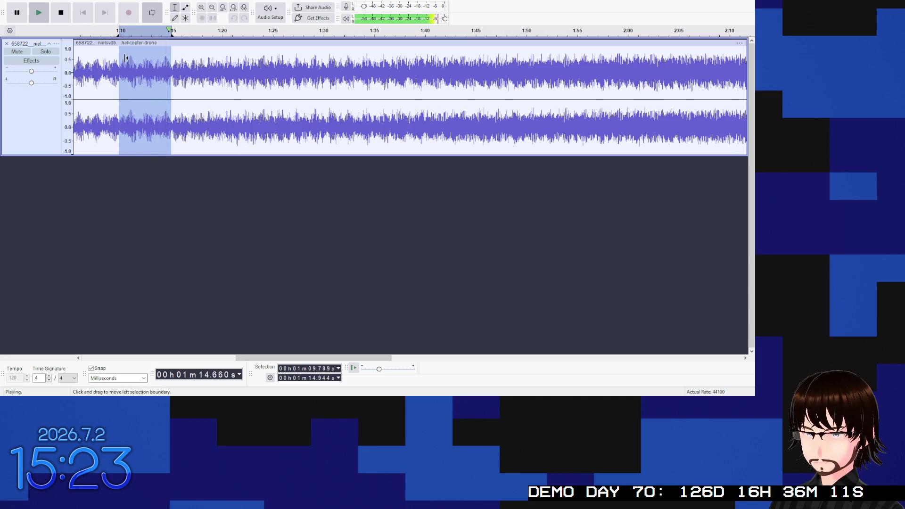
{"action": "left_click", "coordinate": [62, 13]}
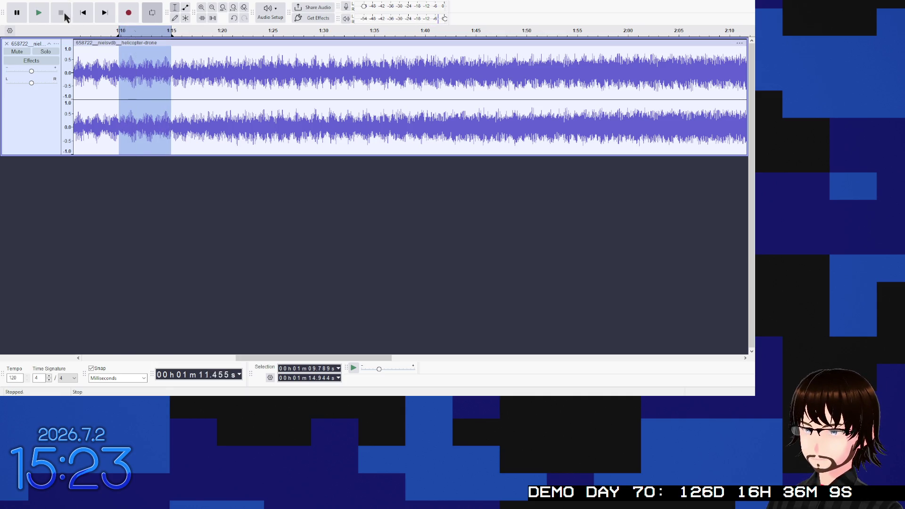
Step: Delete the selected span and the drone track, then undo to restore the track
{"action": "key", "text": "Delete"}
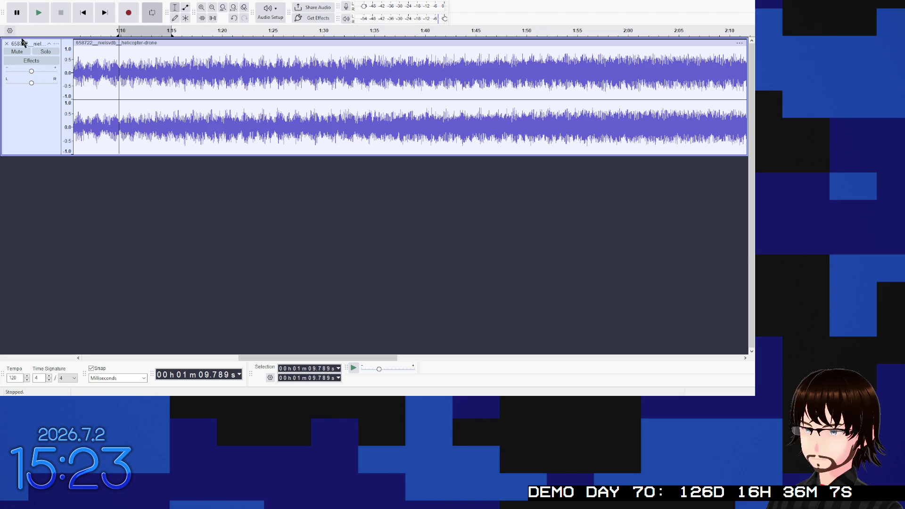
{"action": "left_click", "coordinate": [6, 44]}
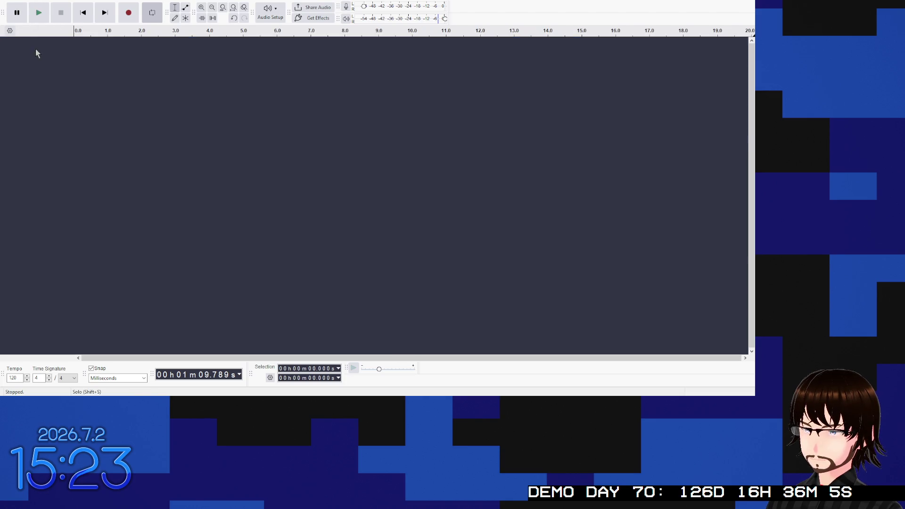
{"action": "key", "text": "ctrl+z"}
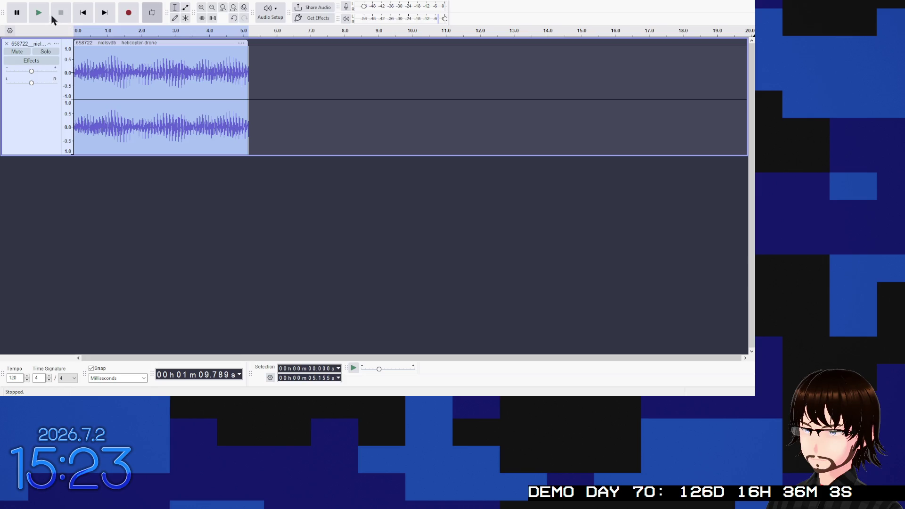
{"action": "left_click", "coordinate": [121, 182]}
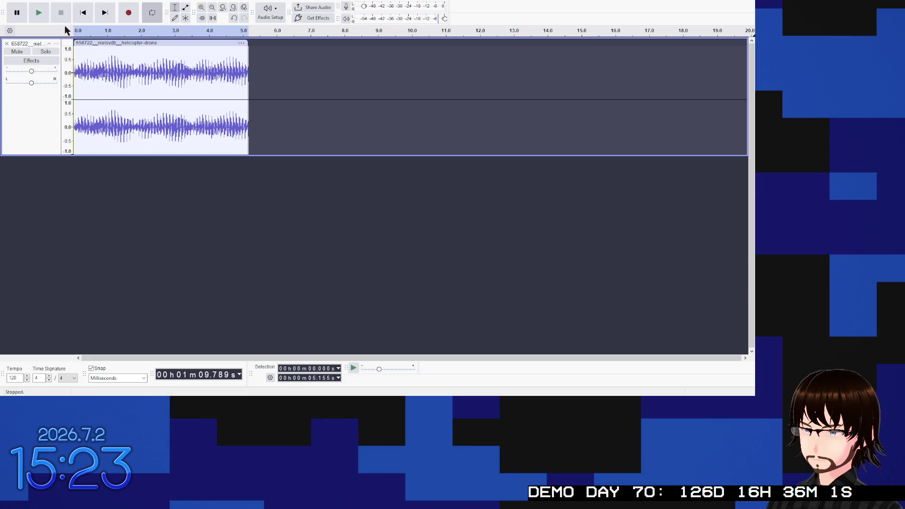
Step: Move the play point through the clip (start, 2.647 s, 4.087 s) and select the whole clip
{"action": "left_click", "coordinate": [86, 63]}
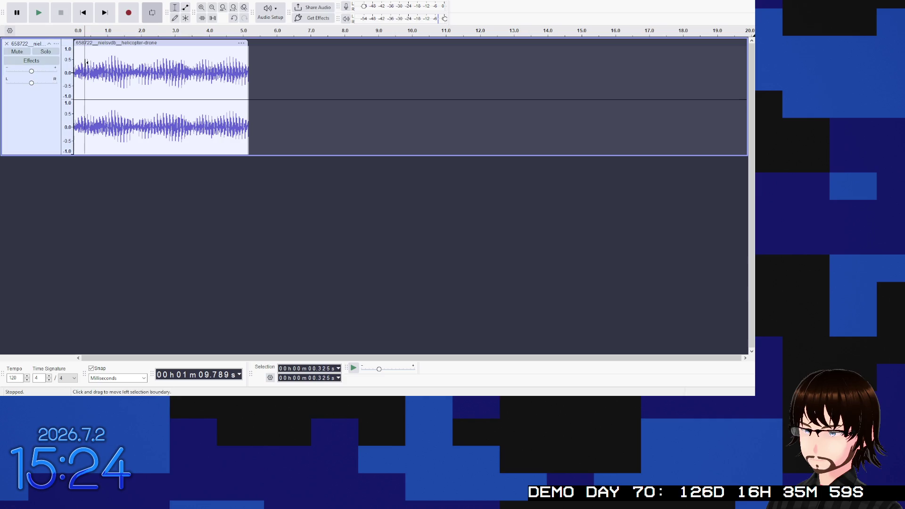
{"action": "left_click", "coordinate": [75, 79]}
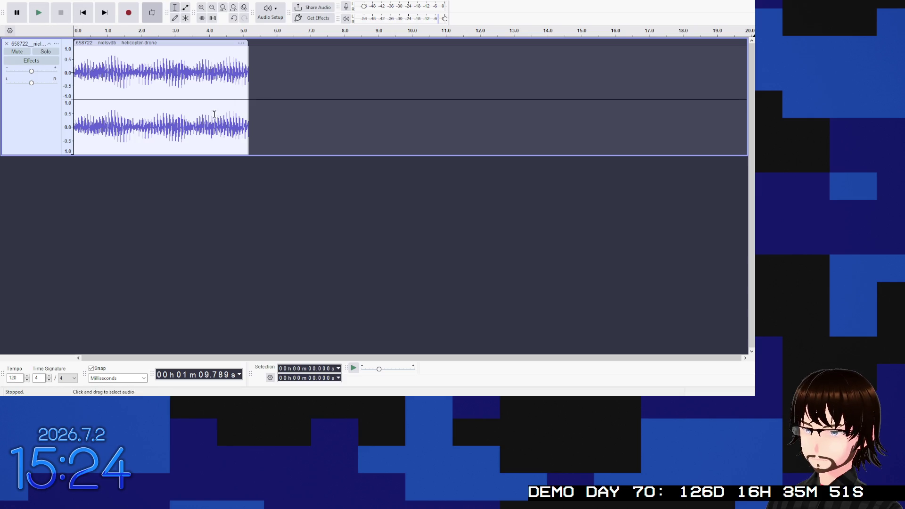
{"action": "left_click", "coordinate": [163, 81]}
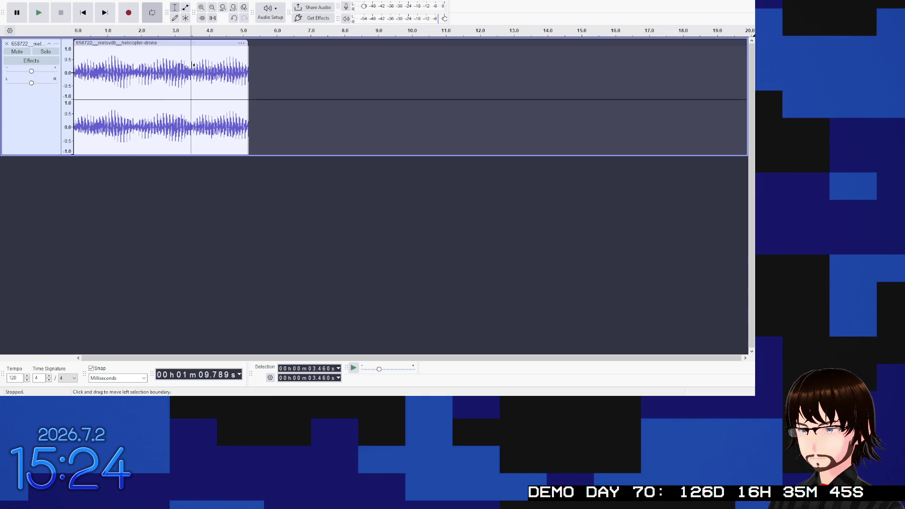
{"action": "left_click", "coordinate": [212, 70]}
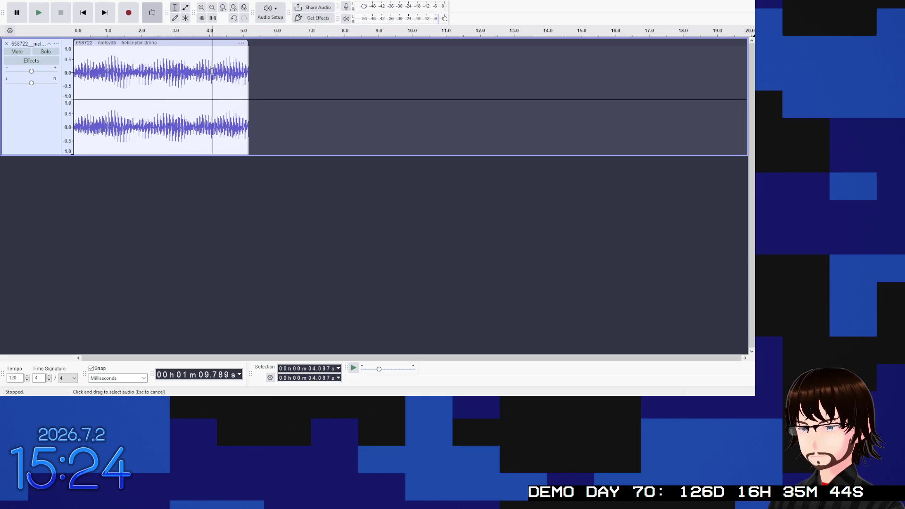
{"action": "left_click", "coordinate": [235, 43]}
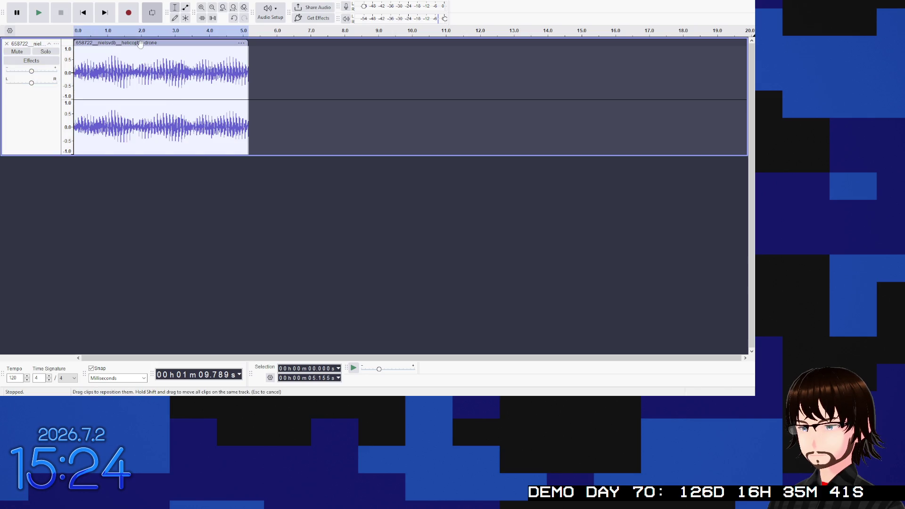
Step: Play the 5.155-second clip from the start to hear the hum, then reselect it
{"action": "left_click", "coordinate": [79, 18]}
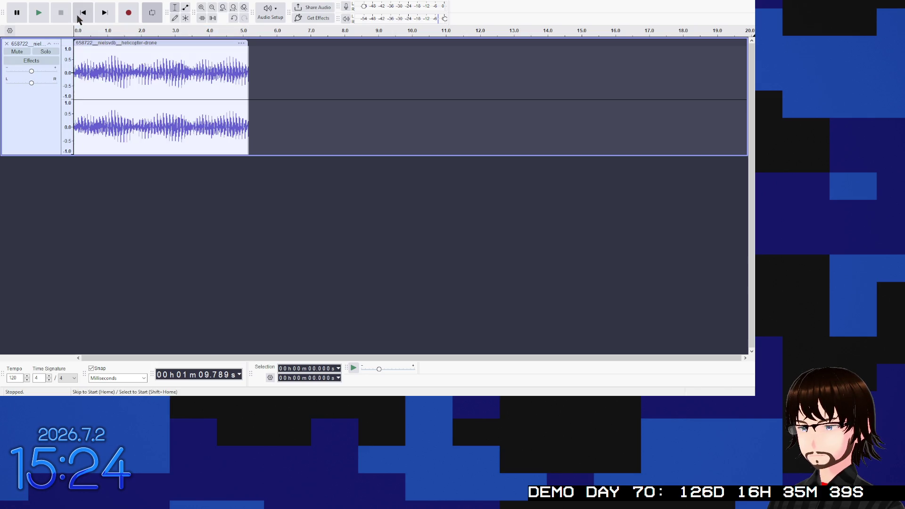
{"action": "left_click", "coordinate": [39, 13]}
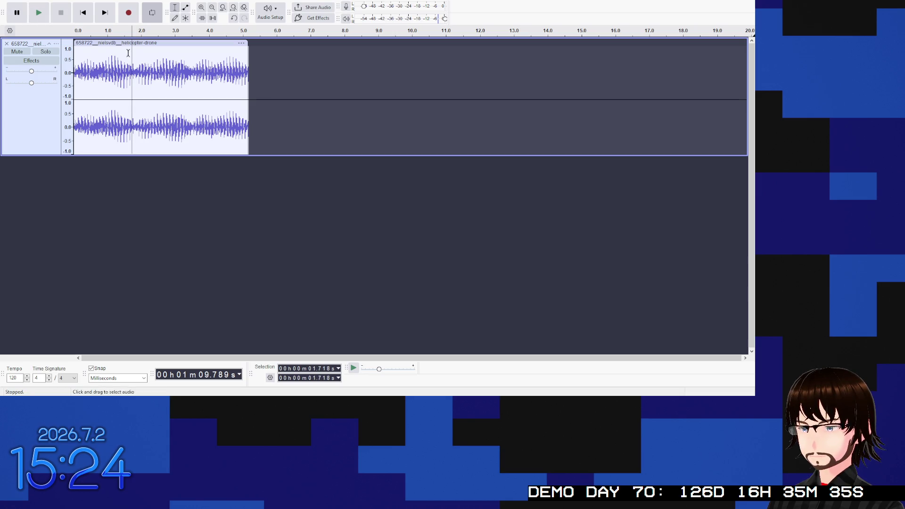
{"action": "left_click", "coordinate": [60, 17]}
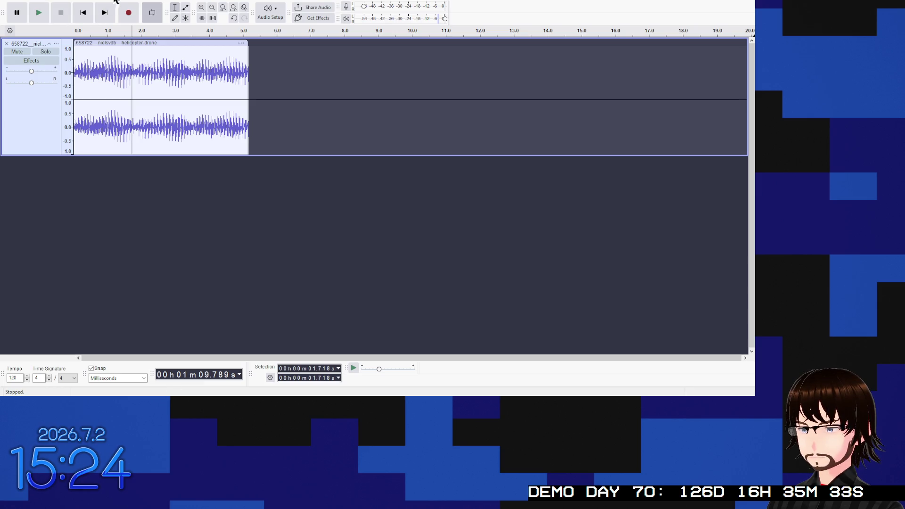
{"action": "left_click", "coordinate": [102, 43]}
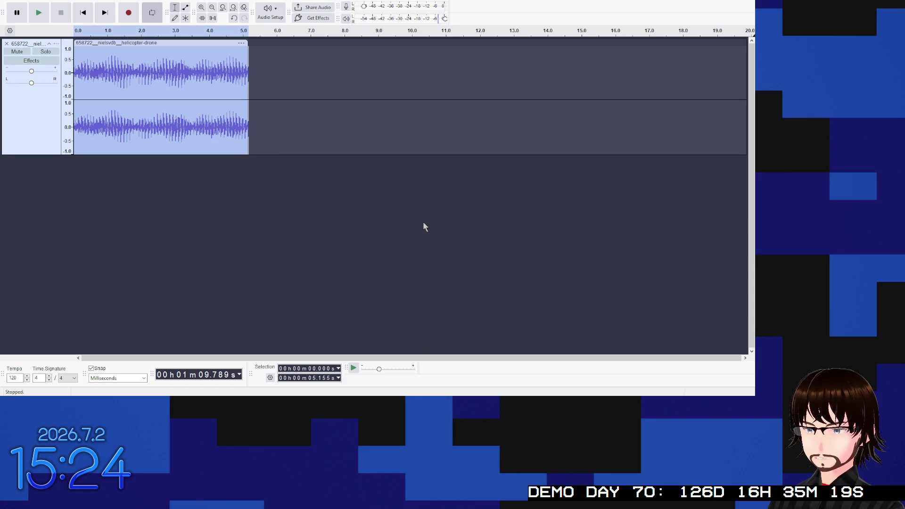
Step: Undo the trim to recover the full recording and locate the 1:09.8–1:14.9 selection
{"action": "key", "text": "ctrl+z"}
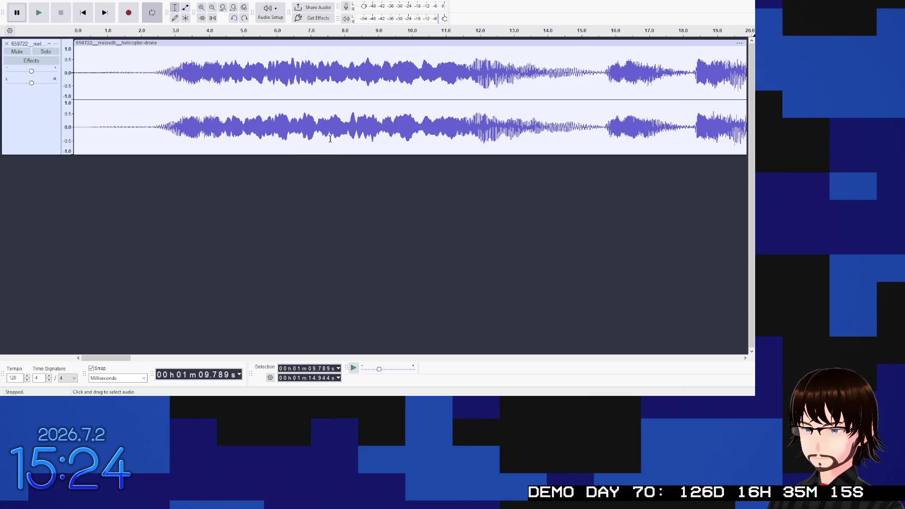
{"action": "scroll", "coordinate": [333, 129], "scroll_direction": "right", "scroll_amount": 5}
{"action": "scroll", "coordinate": [333, 129], "scroll_direction": "right", "scroll_amount": 2}
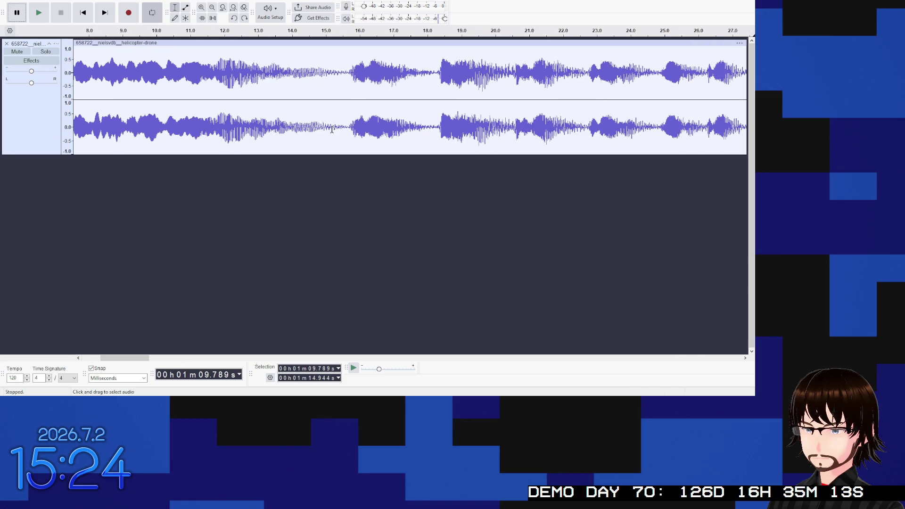
{"action": "scroll", "coordinate": [339, 278], "scroll_direction": "left", "scroll_amount": 7}
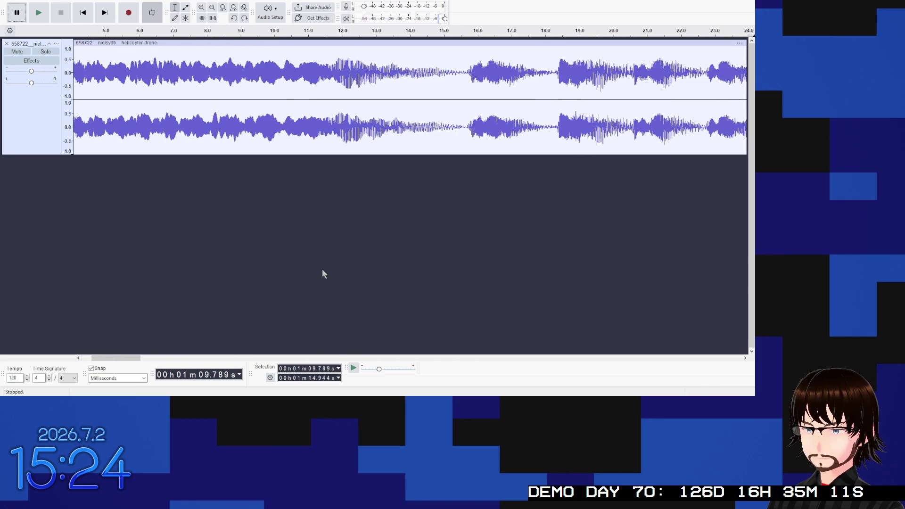
{"action": "scroll", "coordinate": [315, 262], "scroll_direction": "down", "scroll_amount": 4, "text": "ctrl"}
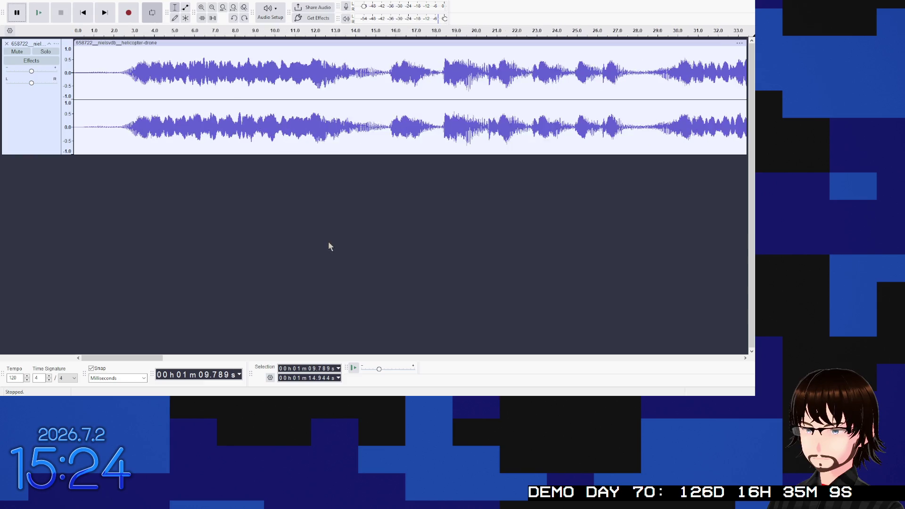
{"action": "scroll", "coordinate": [357, 225], "scroll_direction": "up", "scroll_amount": 1, "text": "ctrl"}
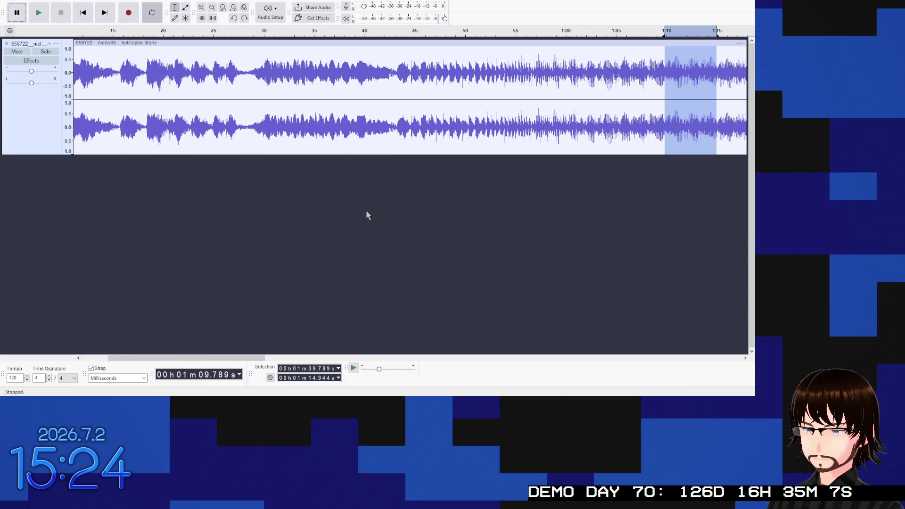
{"action": "scroll", "coordinate": [366, 211], "scroll_direction": "right", "scroll_amount": 6}
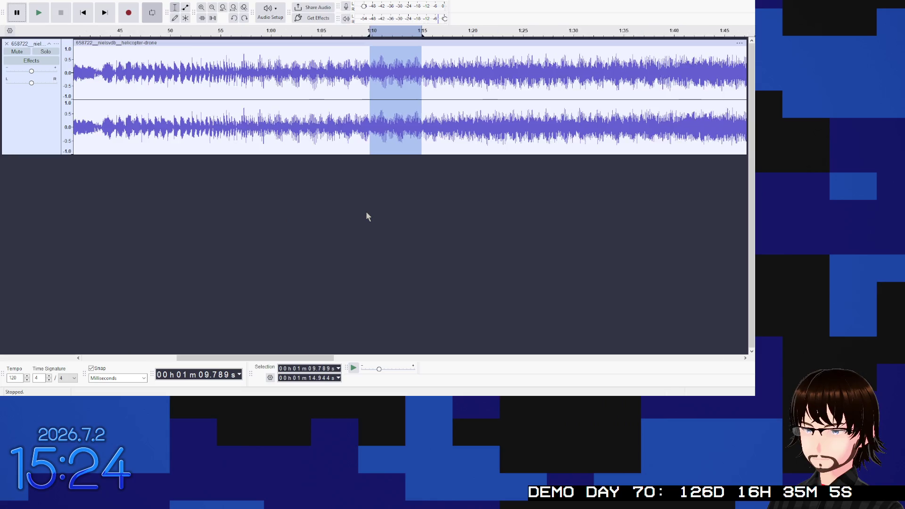
{"action": "scroll", "coordinate": [366, 212], "scroll_direction": "right", "scroll_amount": 1}
{"action": "scroll", "coordinate": [377, 157], "scroll_direction": "up", "scroll_amount": 4, "text": "ctrl"}
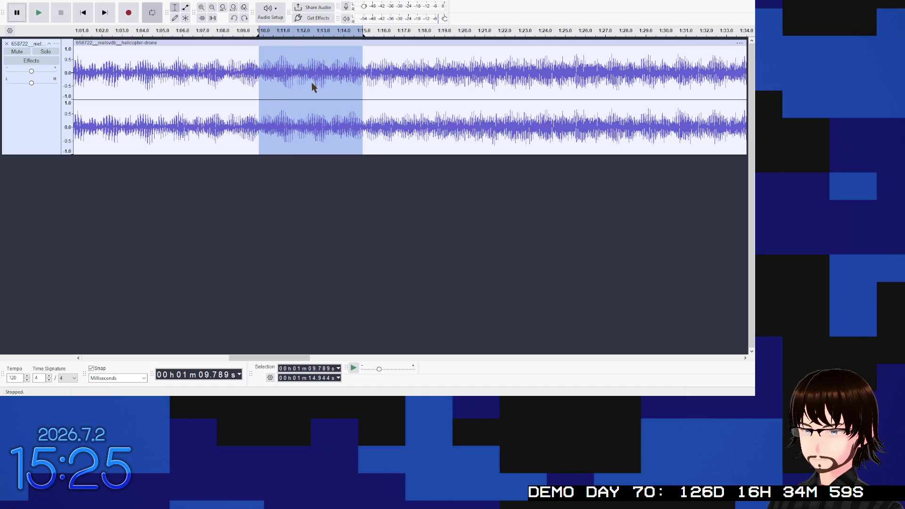
Step: Turn off looping, delete the selected region, then delete the entire drone track
{"action": "key", "text": "l"}
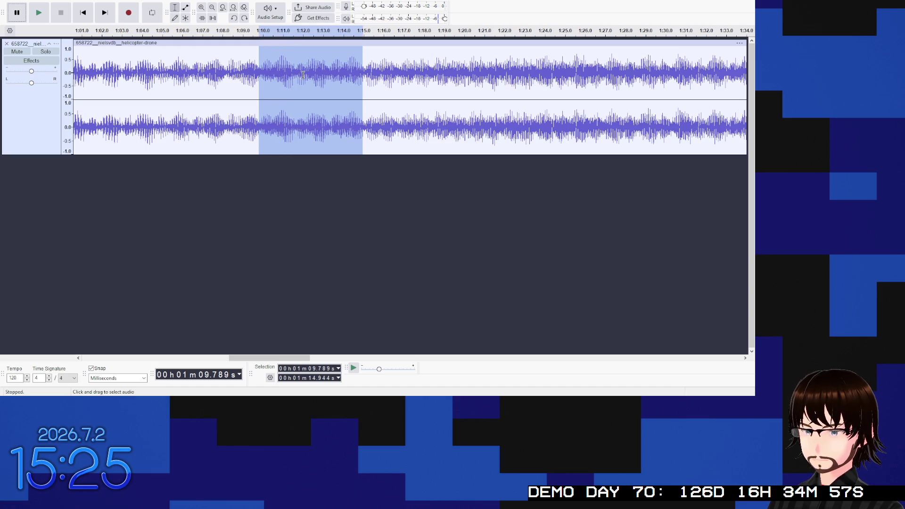
{"action": "key", "text": "Delete"}
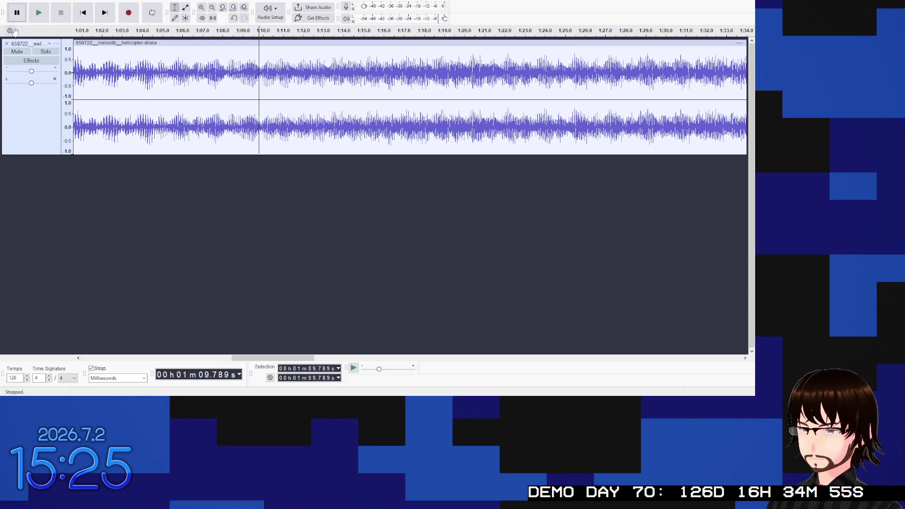
{"action": "key", "text": "ctrl+a"}
{"action": "key", "text": "Delete"}
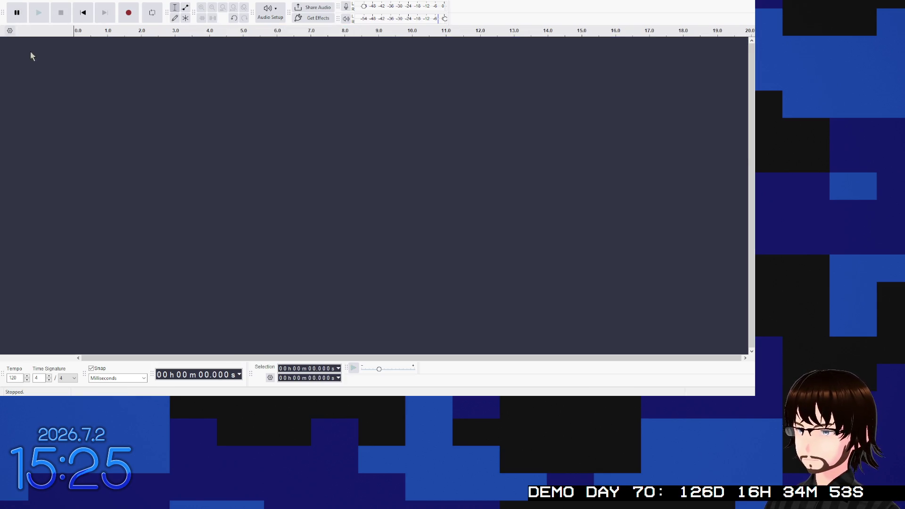
Step: Restore the 5.155-second drone clip, shave a sliver off its end, and replay it from the start
{"action": "key", "text": "ctrl+z"}
{"action": "left_click", "coordinate": [48, 15]}
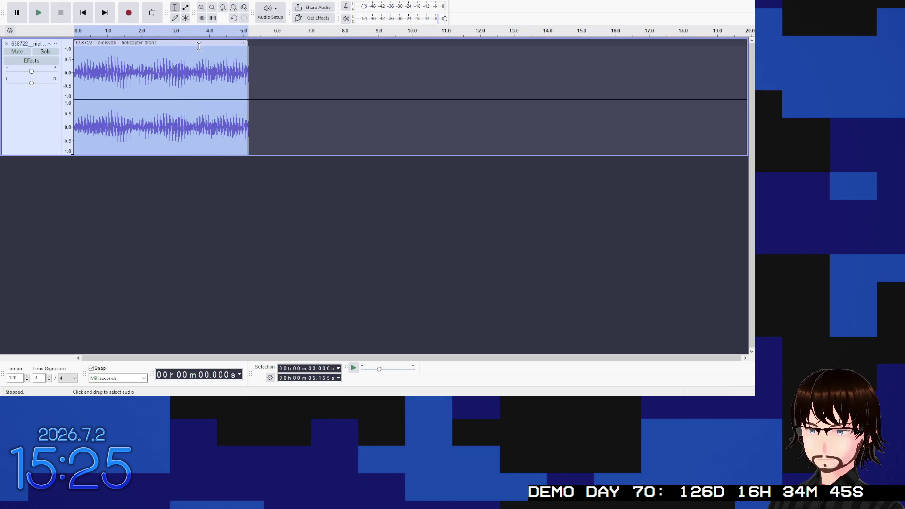
{"action": "scroll", "coordinate": [176, 66], "scroll_direction": "up", "scroll_amount": 5, "text": "ctrl"}
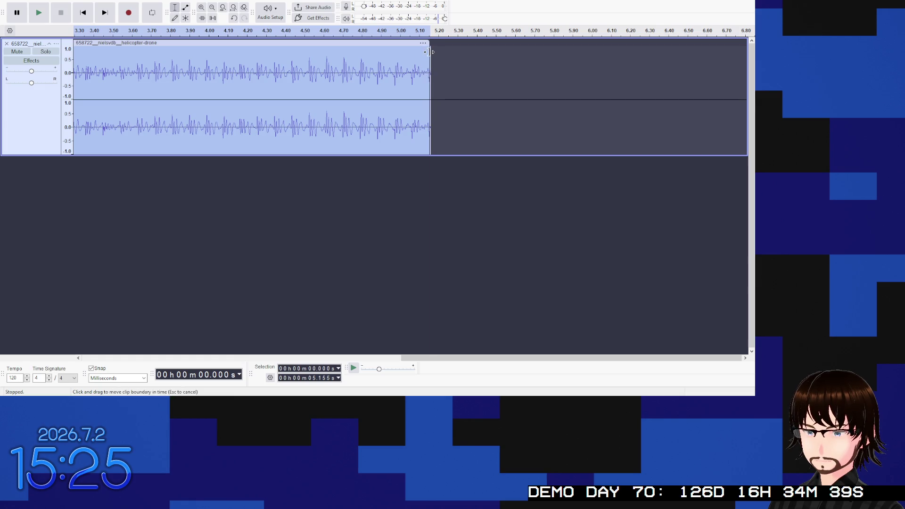
{"action": "left_click_drag", "start_coordinate": [428, 54], "coordinate": [423, 54]}
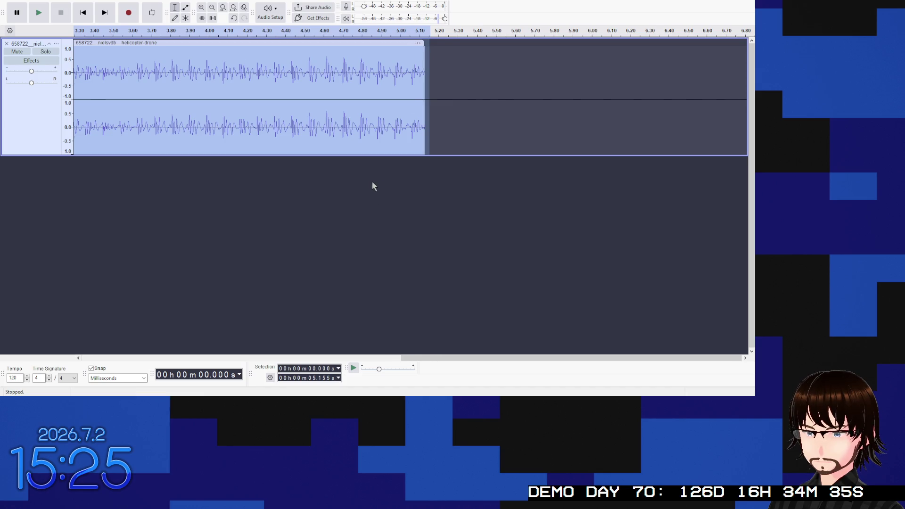
{"action": "scroll", "coordinate": [371, 184], "scroll_direction": "left", "scroll_amount": 10}
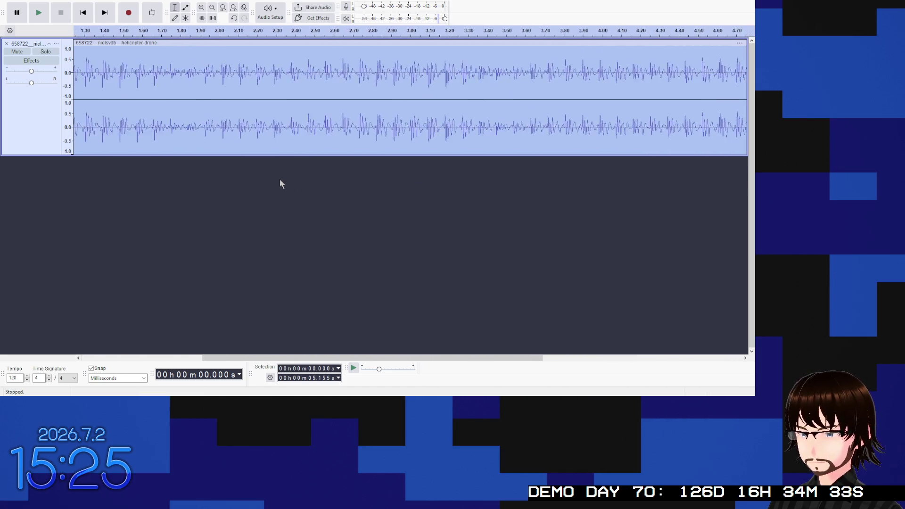
{"action": "scroll", "coordinate": [274, 178], "scroll_direction": "left", "scroll_amount": 7}
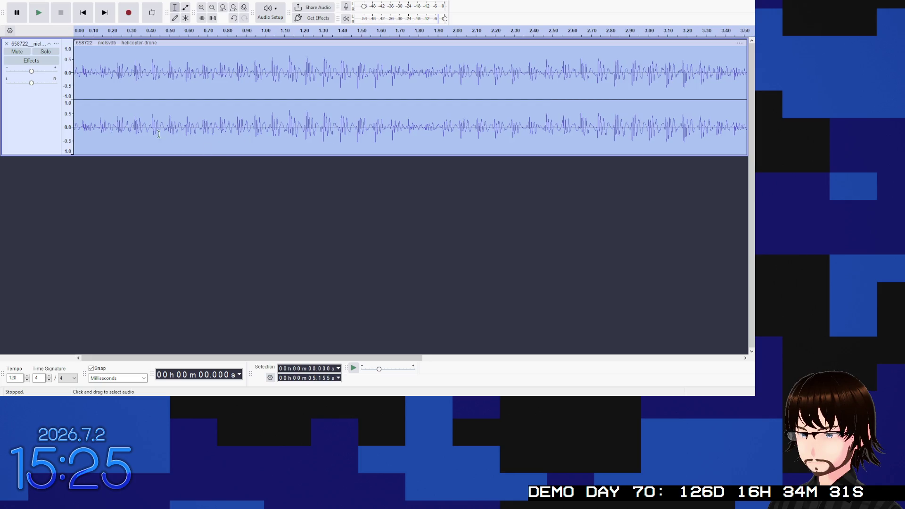
{"action": "left_click", "coordinate": [39, 14]}
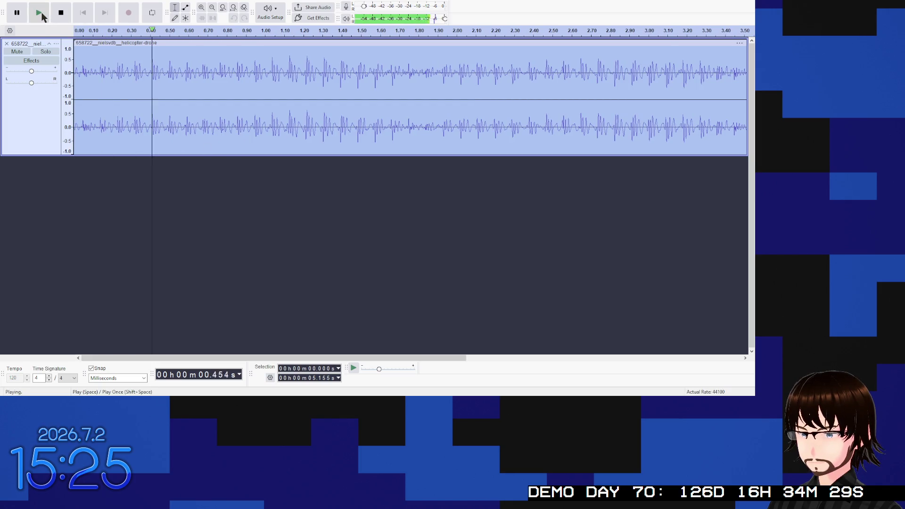
{"action": "scroll", "coordinate": [276, 117], "scroll_direction": "down", "scroll_amount": 3}
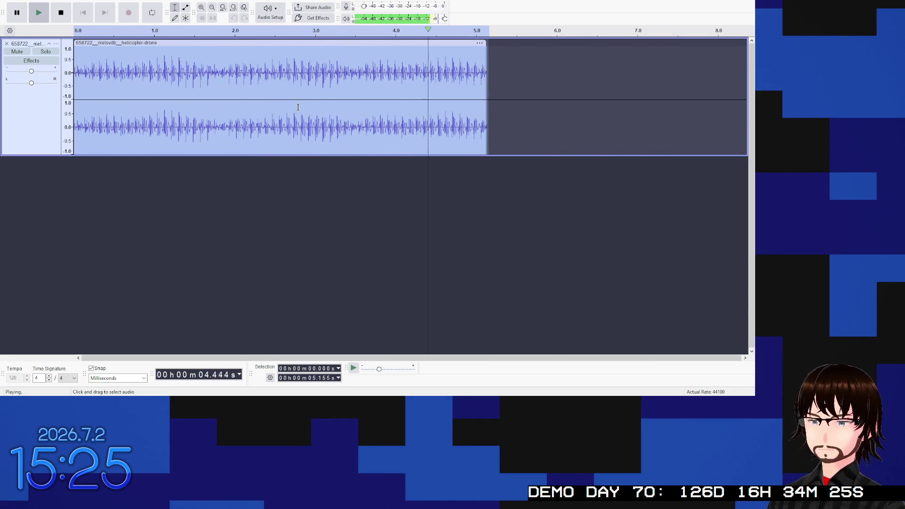
Step: Select the trimmed drone clip and play it several times to check it
{"action": "left_click", "coordinate": [196, 41]}
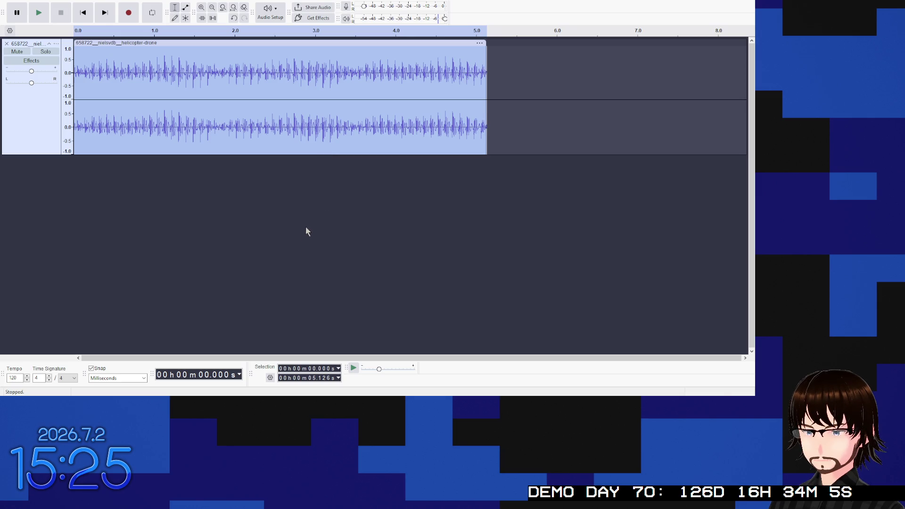
{"action": "key", "text": "space"}
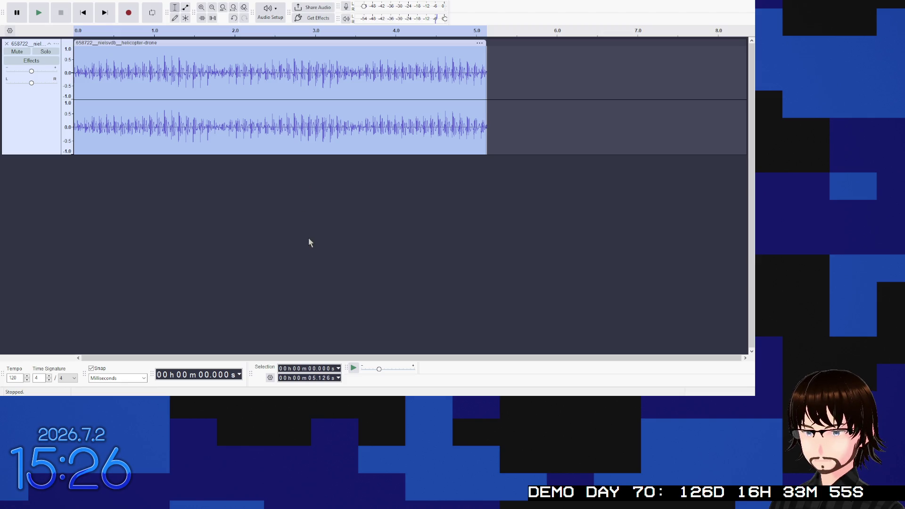
{"action": "key", "text": "space"}
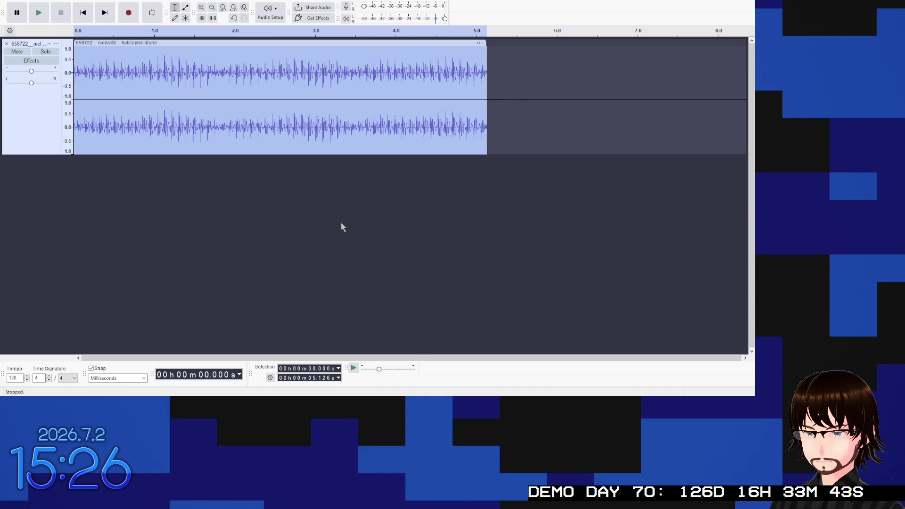
{"action": "key", "text": "space"}
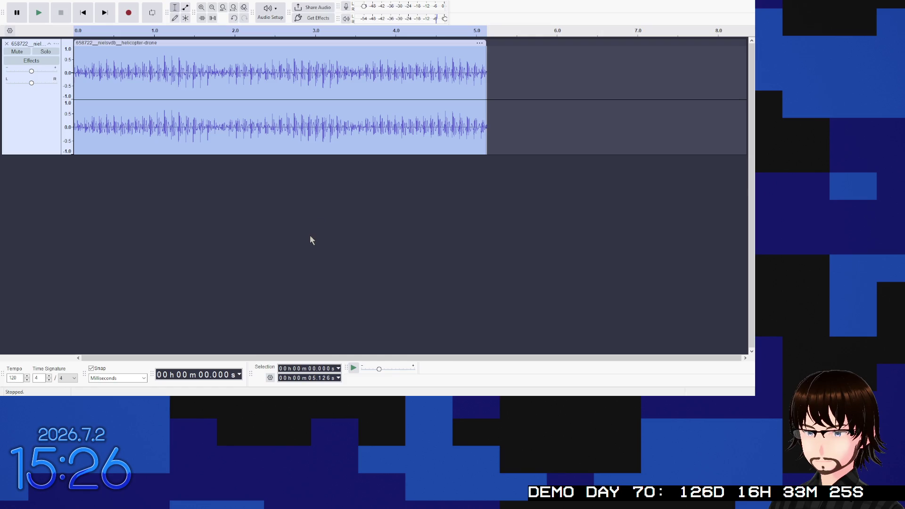
{"action": "key", "text": "space"}
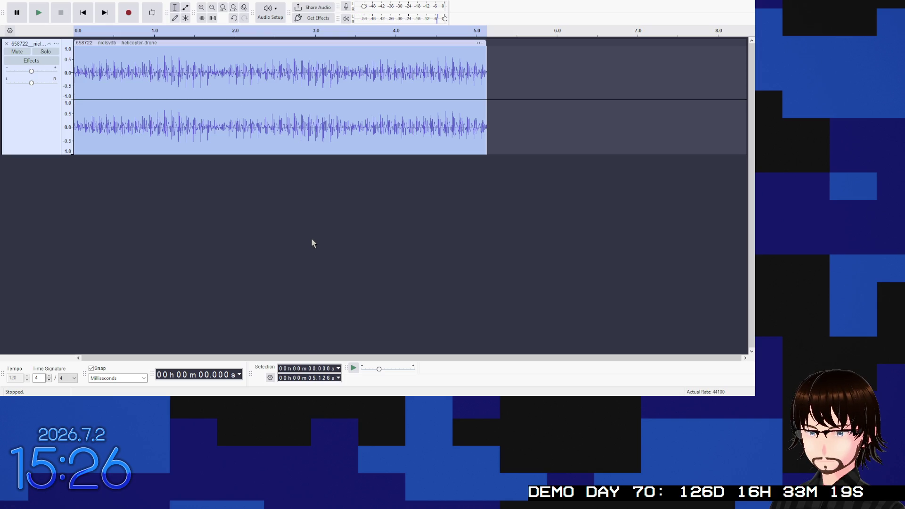
{"action": "key", "text": "space"}
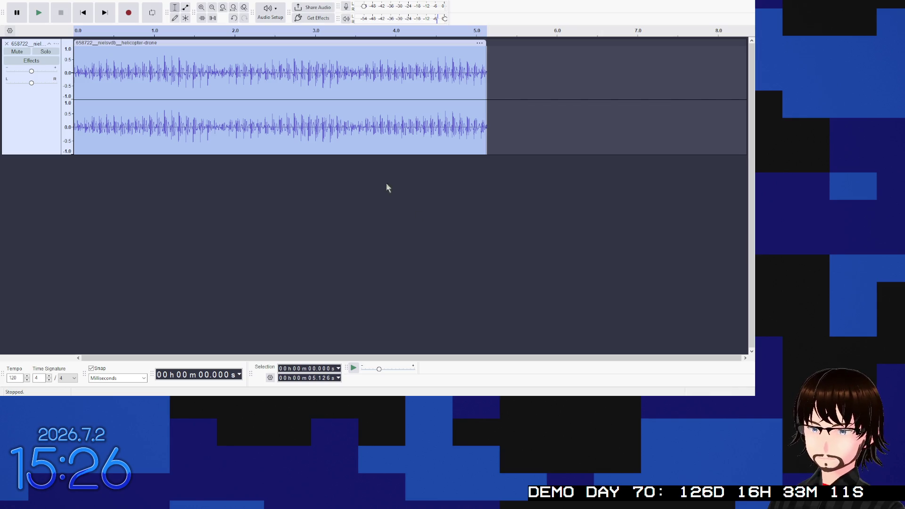
Step: Cut the clip down to about 2.1 seconds, replay it repeatedly, then apply a fade-in
{"action": "key", "text": "ctrl+z"}
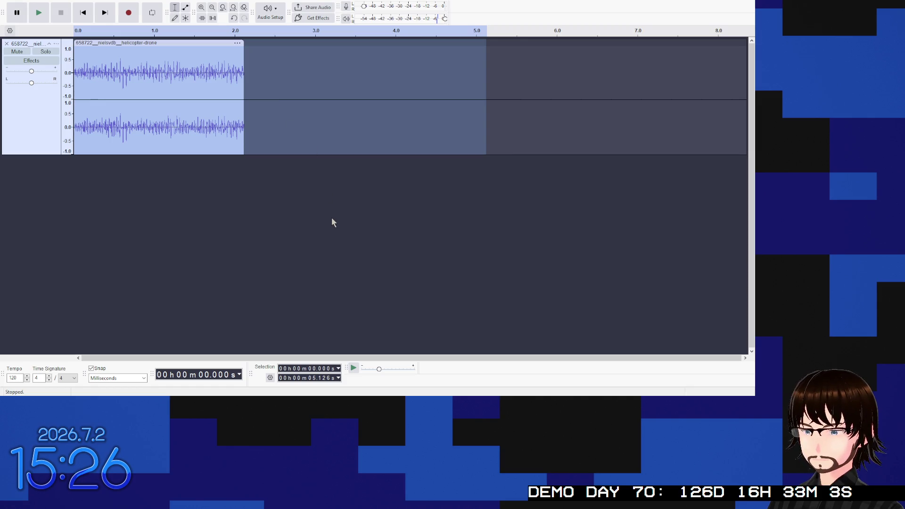
{"action": "key", "text": "space"}
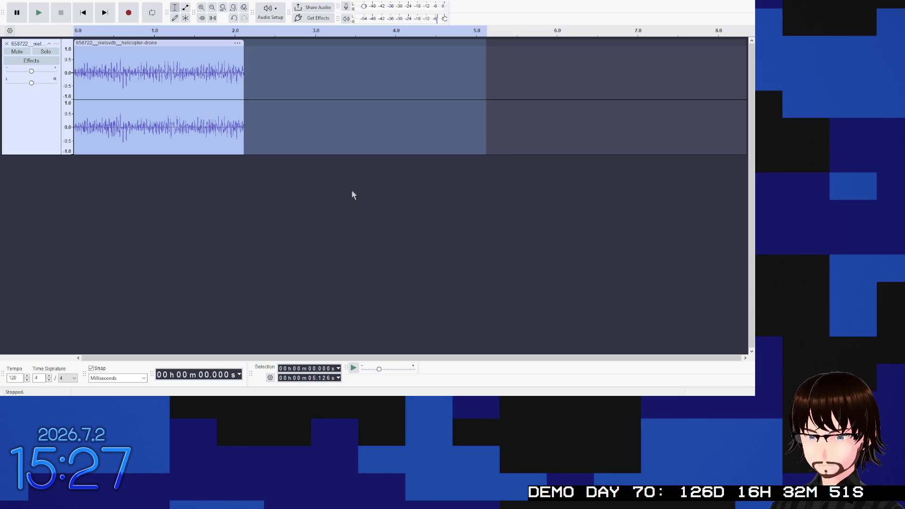
{"action": "key", "text": "space"}
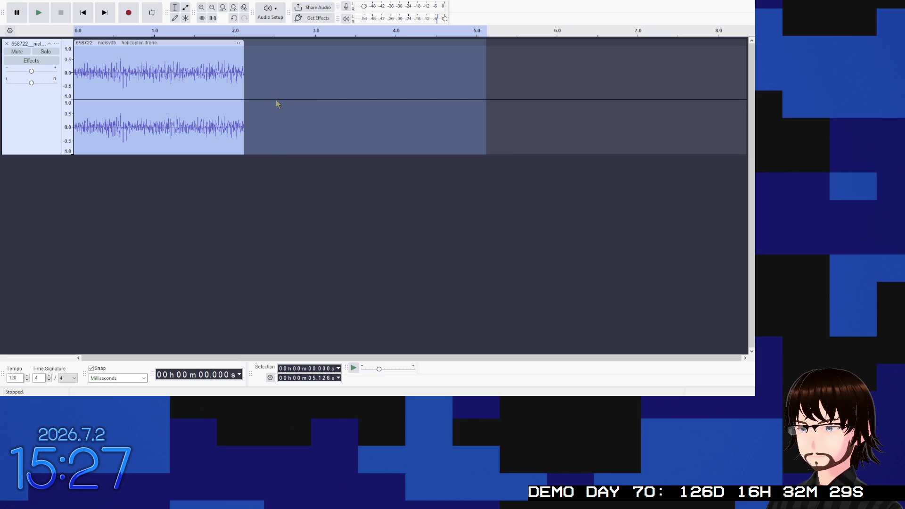
{"action": "key", "text": "space"}
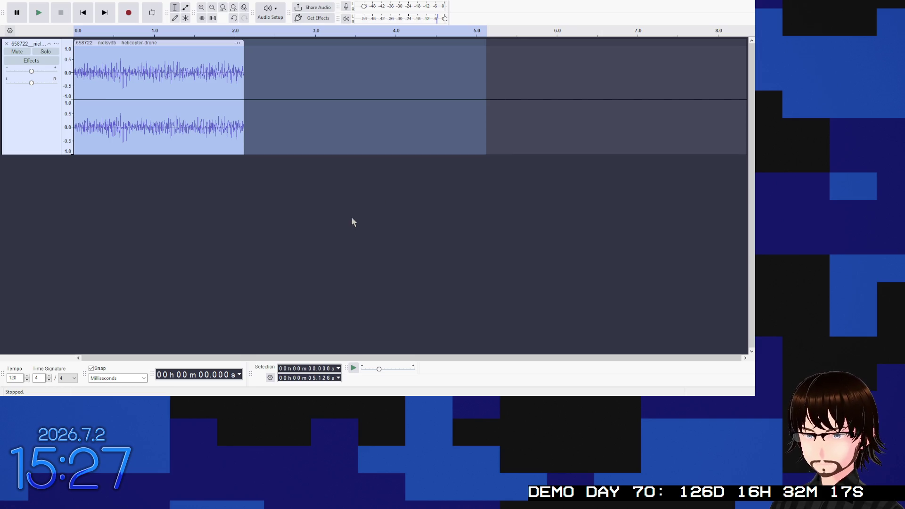
{"action": "key", "text": "space"}
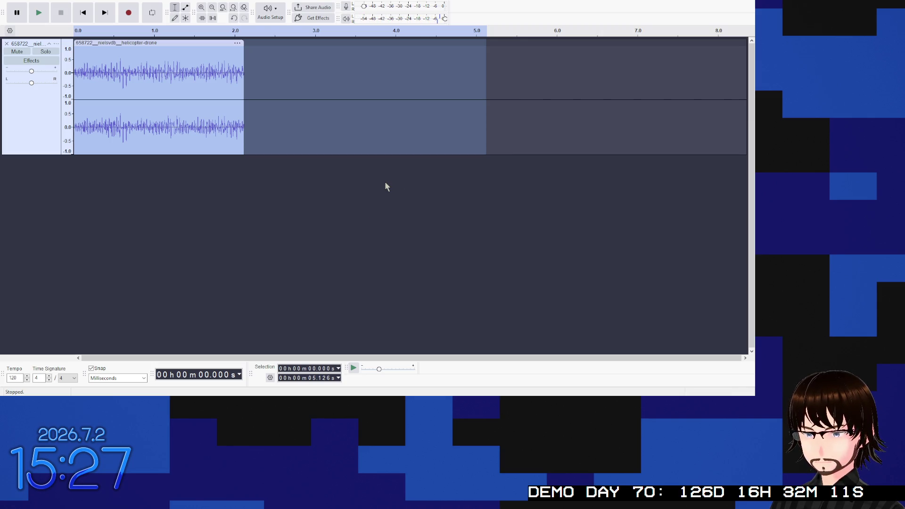
{"action": "key", "text": "space"}
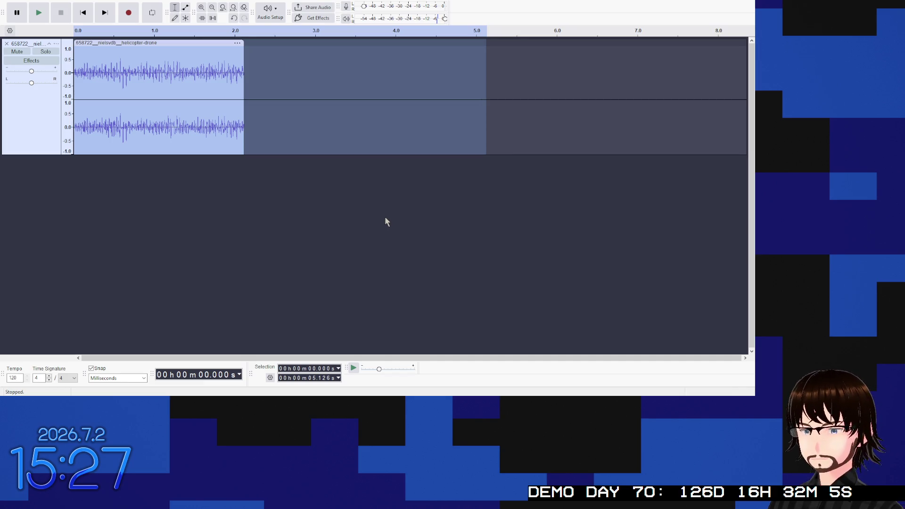
{"action": "key", "text": "p"}
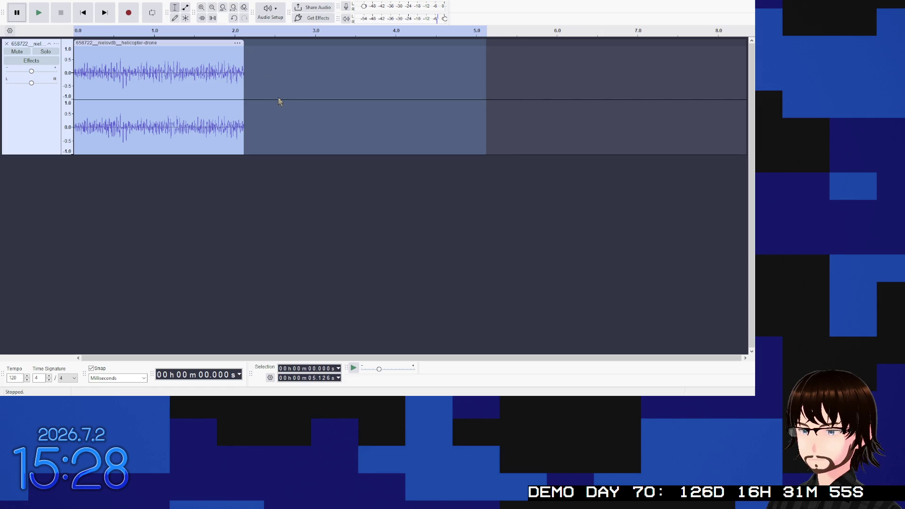
{"action": "key", "text": "ctrl+r"}
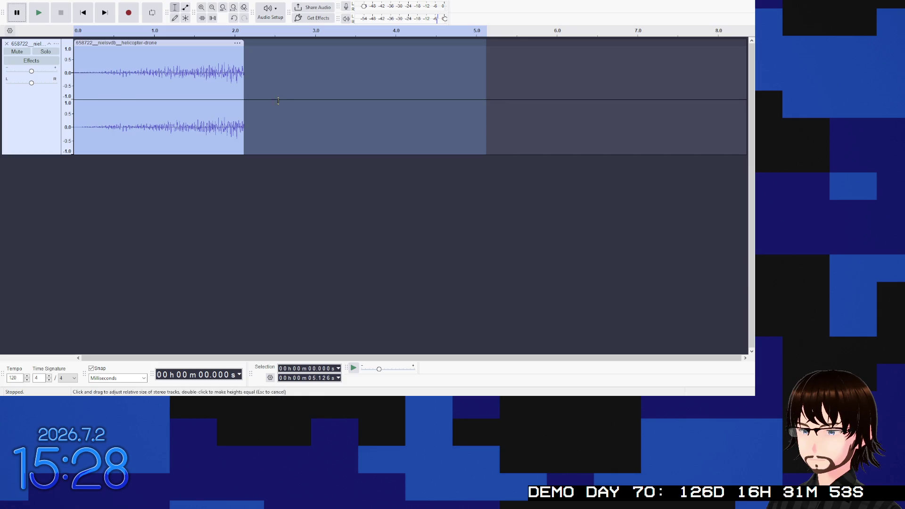
{"action": "left_click", "coordinate": [47, 15]}
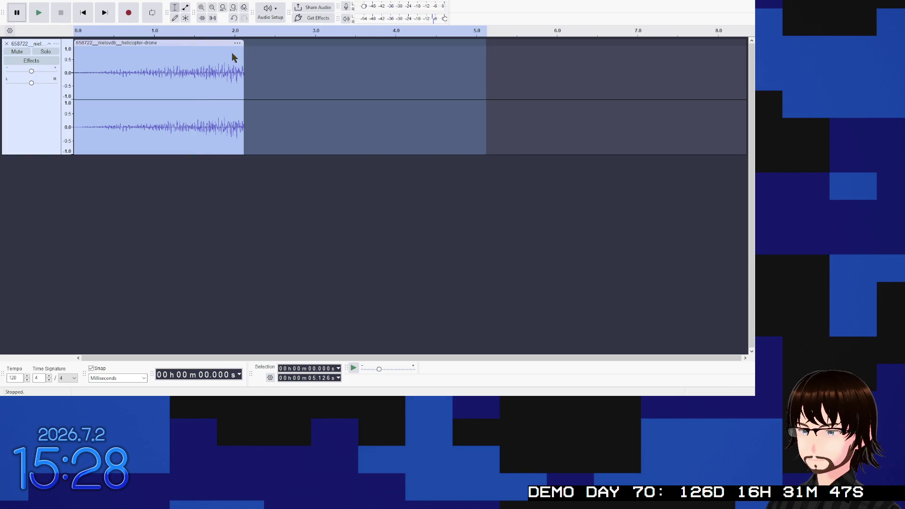
{"action": "key", "text": "ctrl+r"}
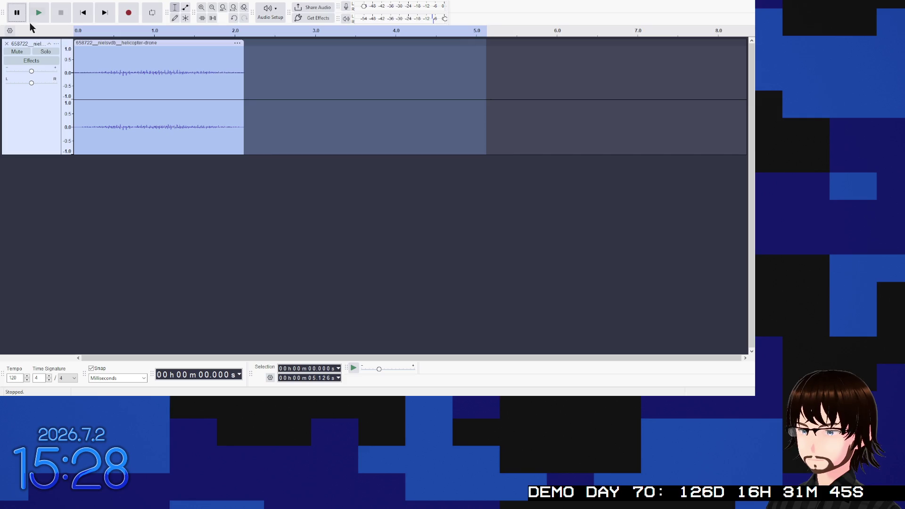
{"action": "left_click", "coordinate": [33, 16]}
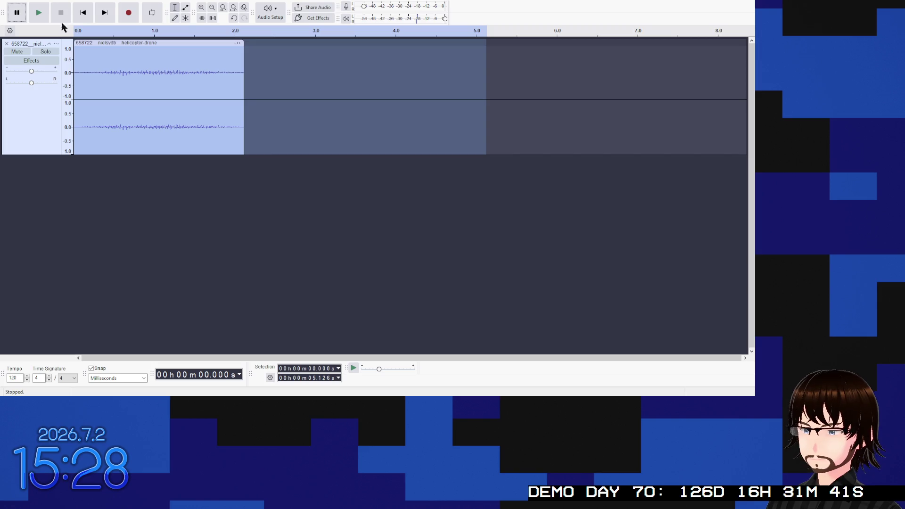
{"action": "key", "text": "ctrl+z"}
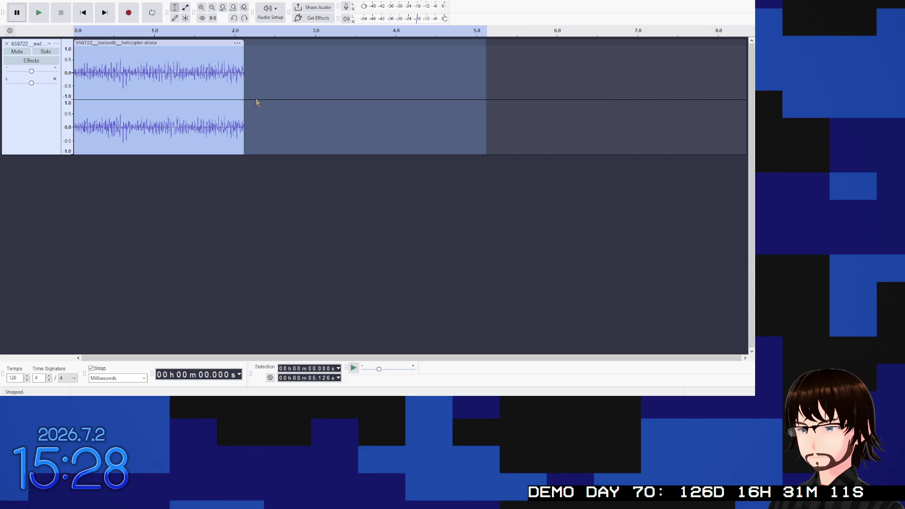
{"action": "key", "text": "space"}
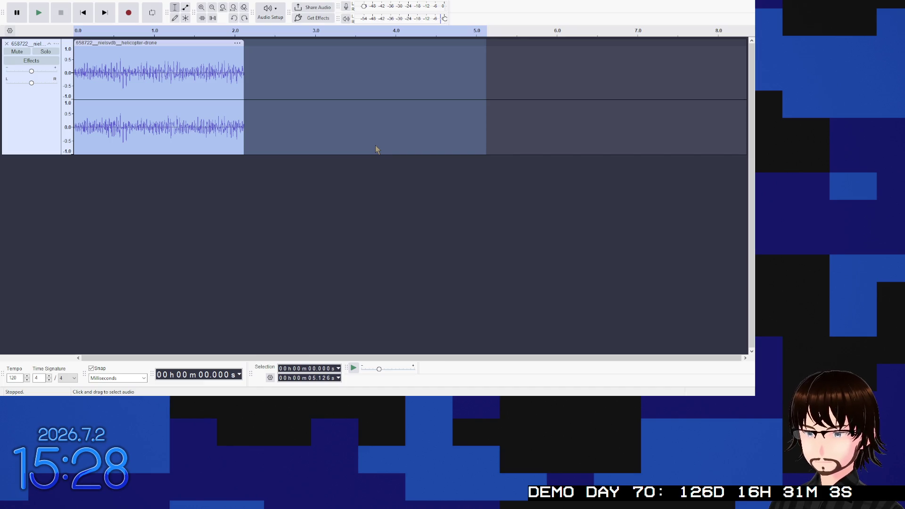
{"action": "key", "text": "space"}
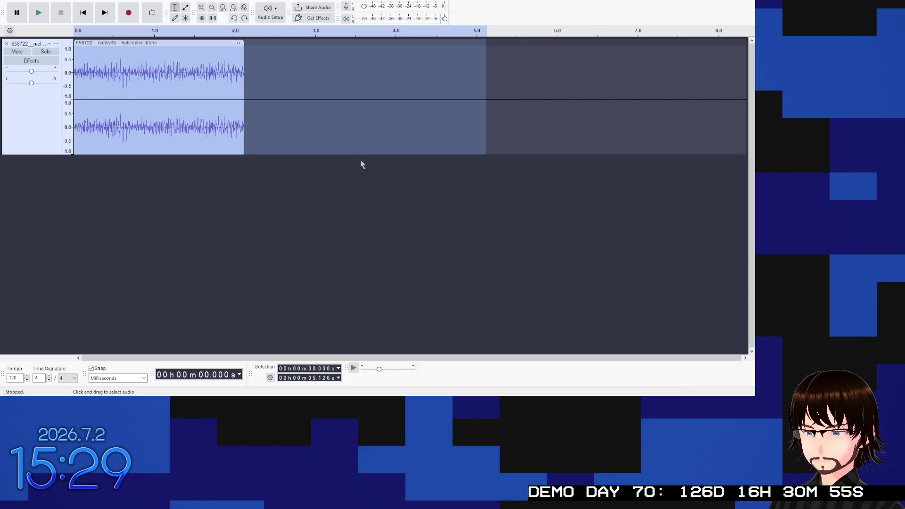
{"action": "key", "text": "space"}
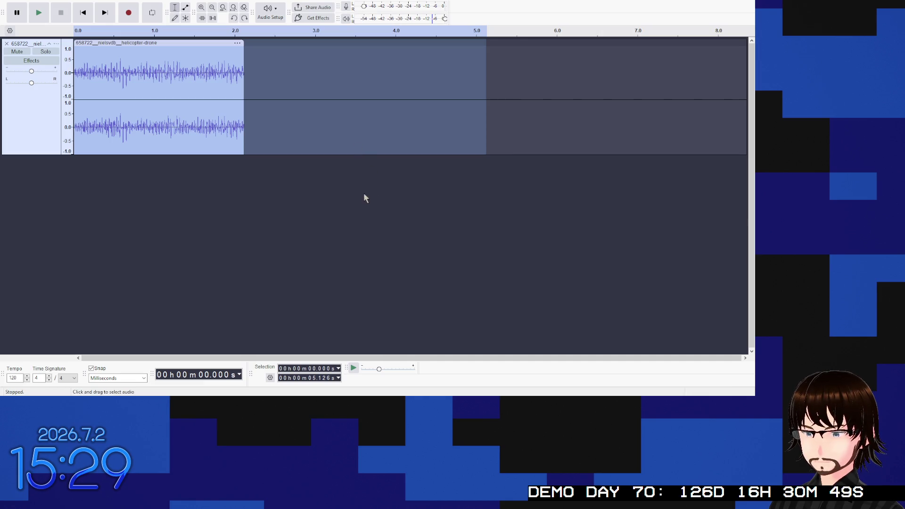
{"action": "key", "text": "space"}
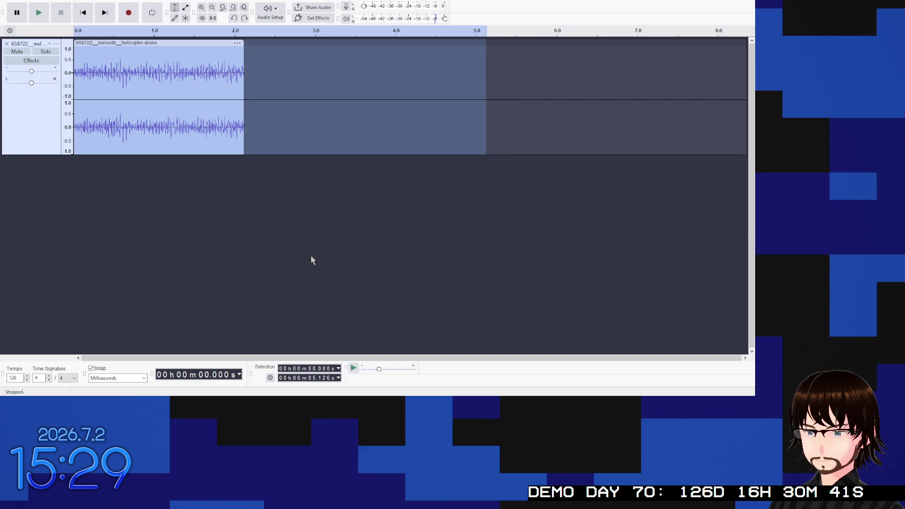
{"action": "key", "text": "space"}
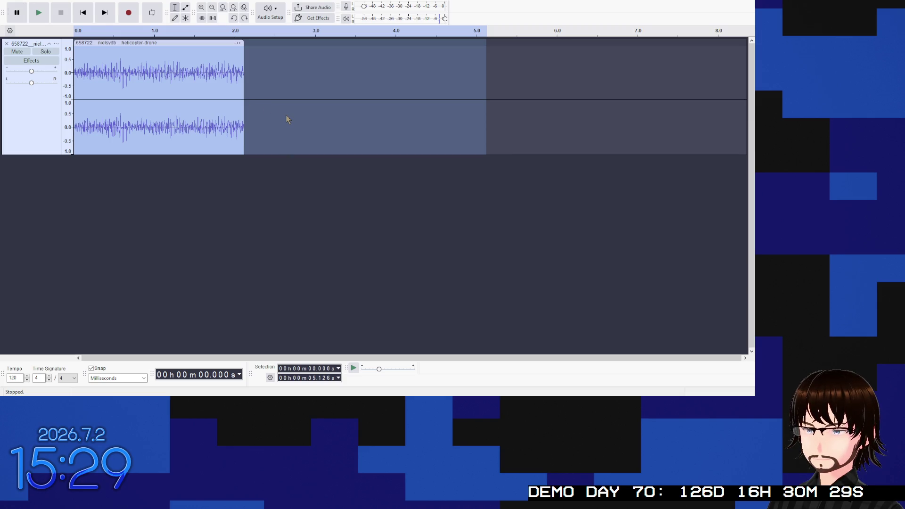
{"action": "key", "text": "space"}
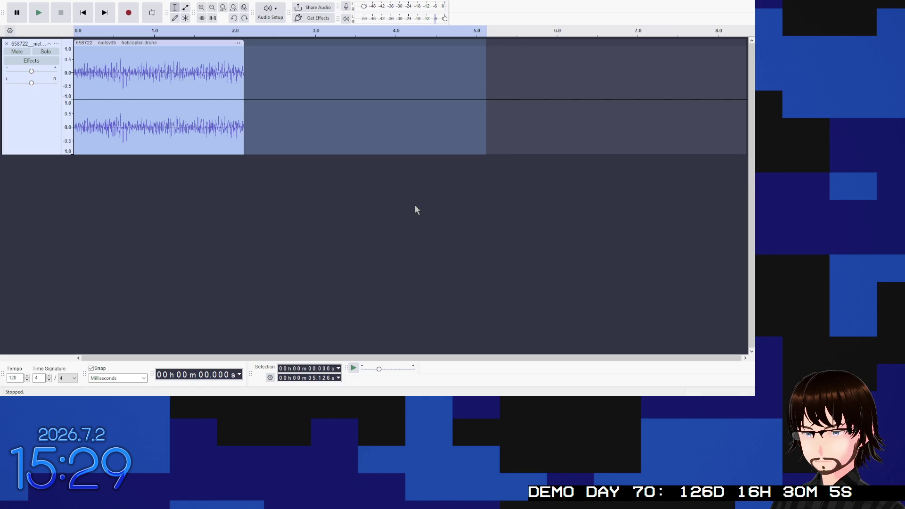
{"action": "key", "text": "space"}
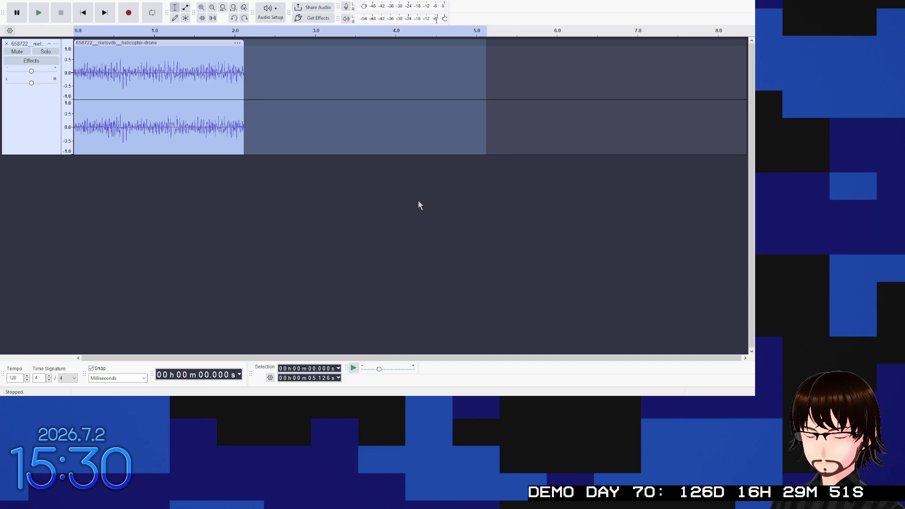
{"action": "key", "text": "space"}
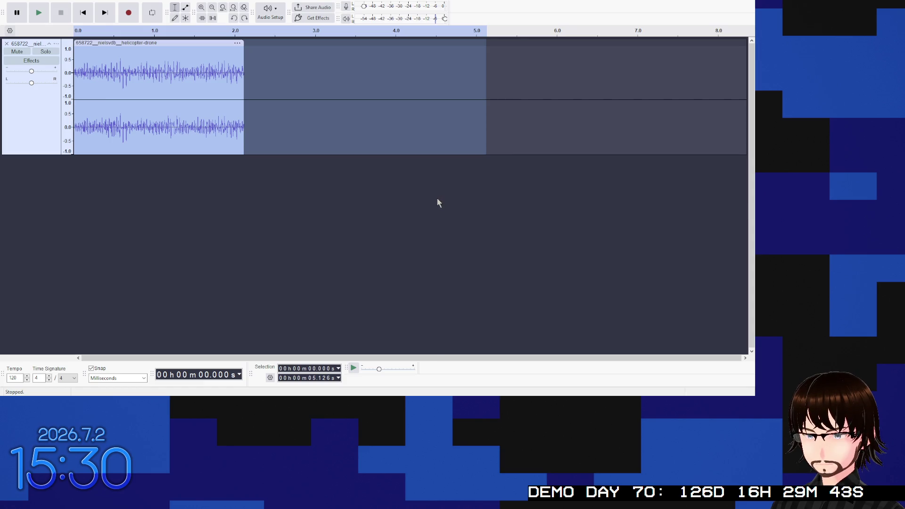
{"action": "key", "text": "space"}
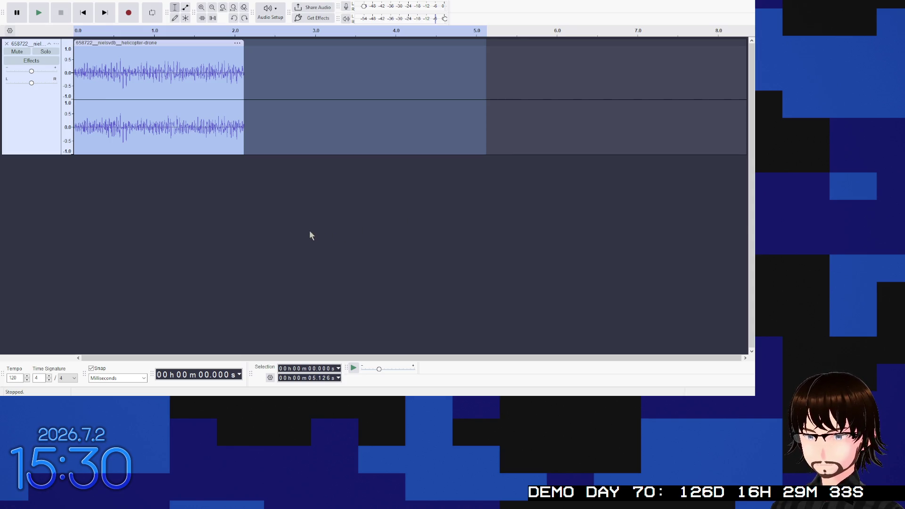
{"action": "key", "text": "space"}
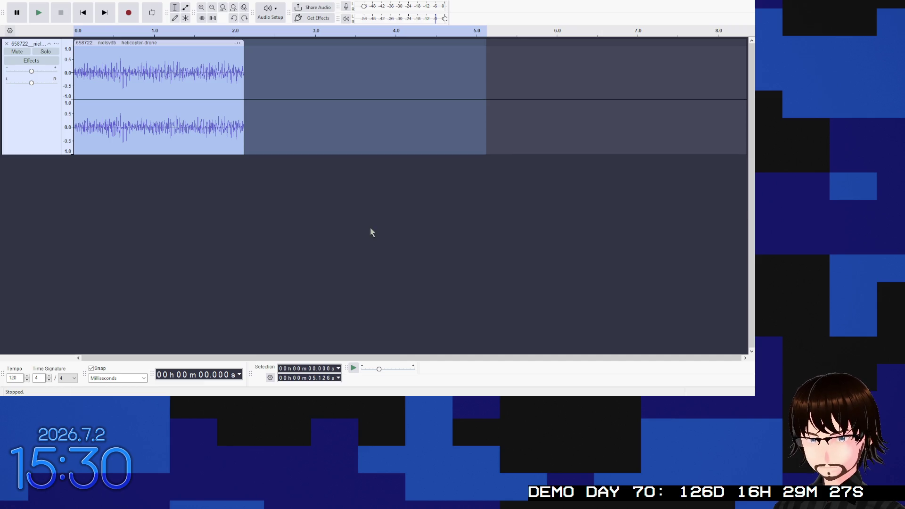
{"action": "key", "text": "space"}
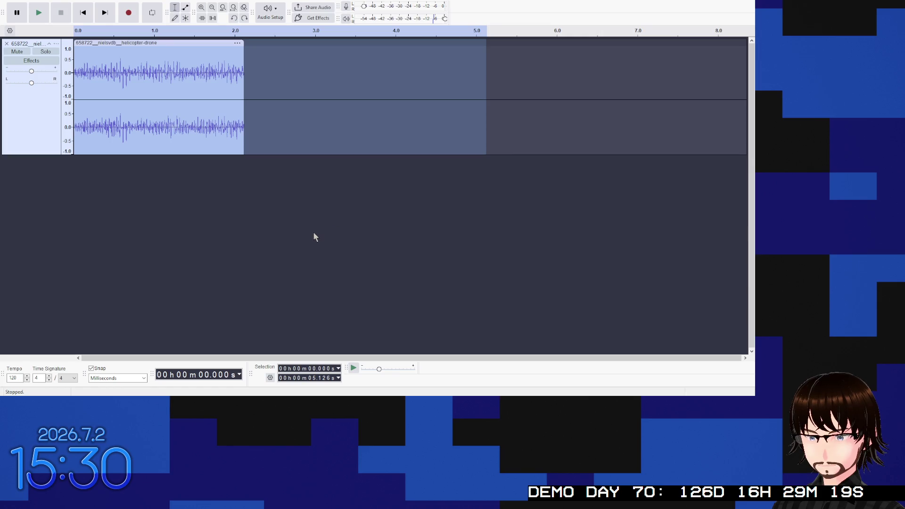
{"action": "key", "text": "space"}
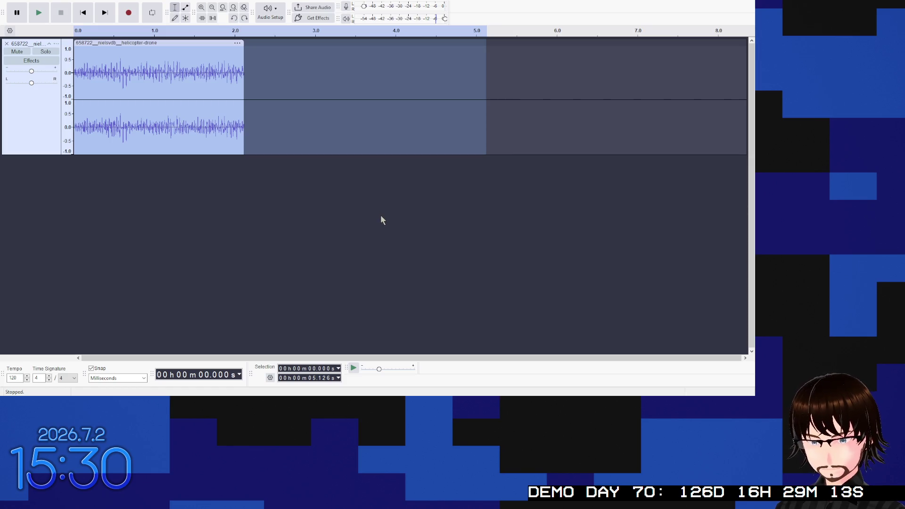
{"action": "key", "text": "space"}
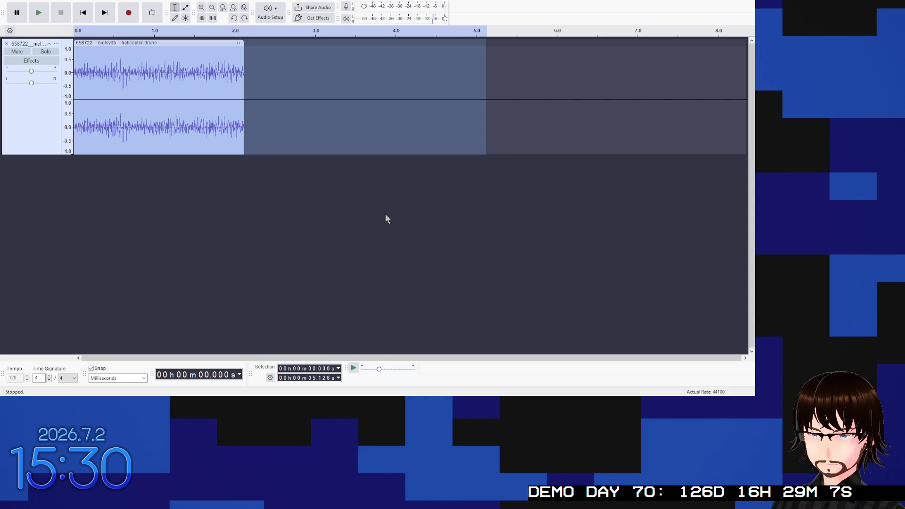
{"action": "key", "text": "space"}
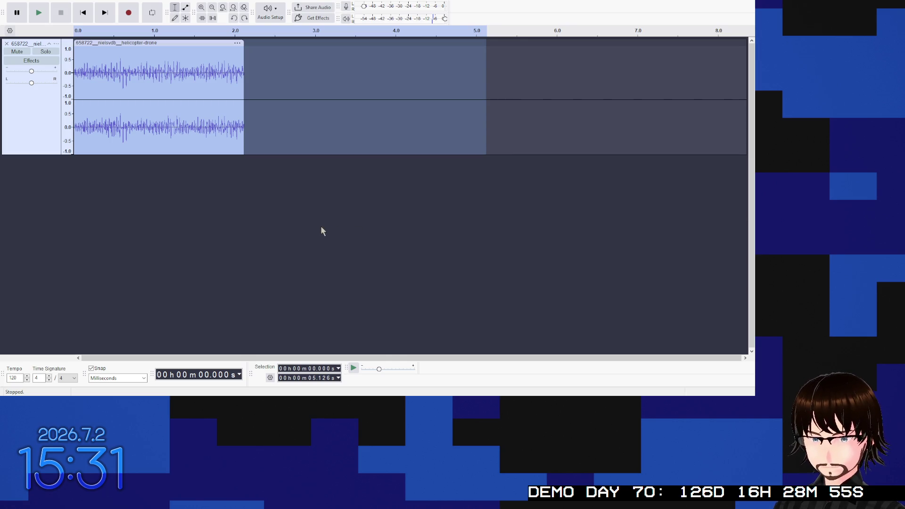
{"action": "key", "text": "space"}
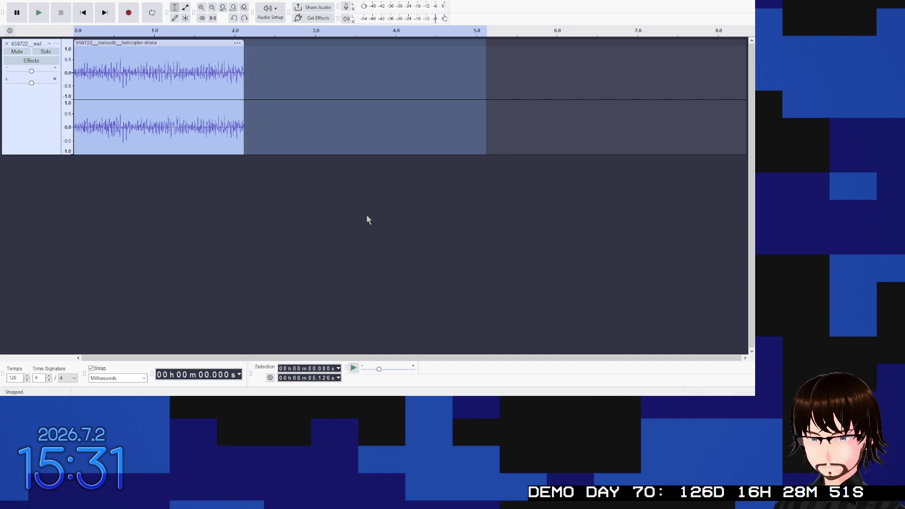
{"action": "key", "text": "space"}
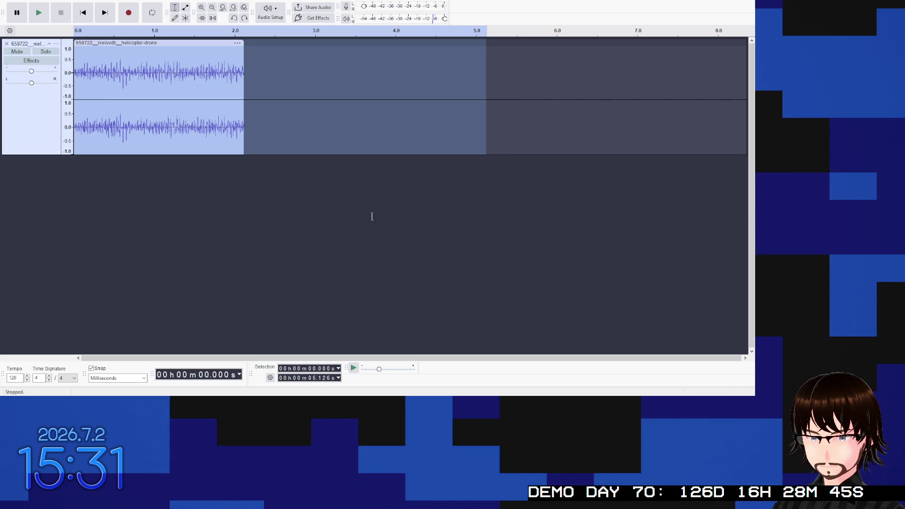
{"action": "key", "text": "space"}
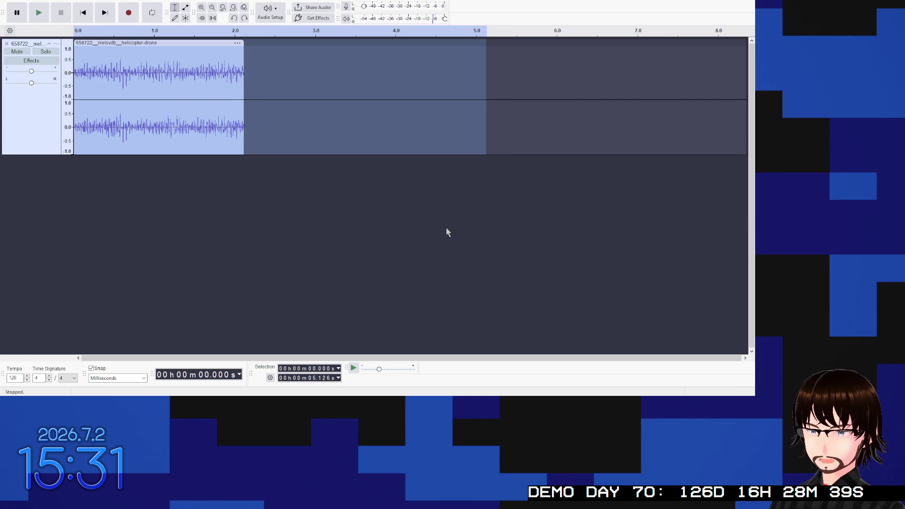
{"action": "key", "text": "ctrl+y"}
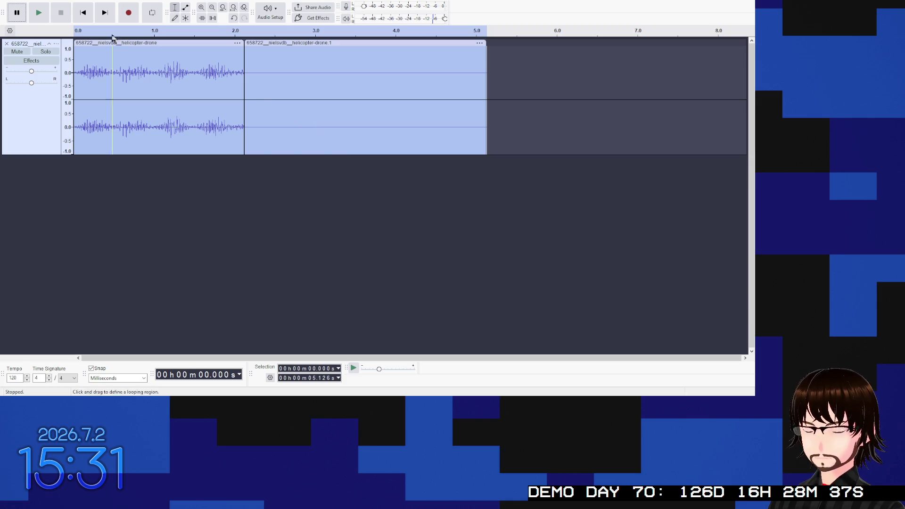
{"action": "left_click", "coordinate": [40, 14]}
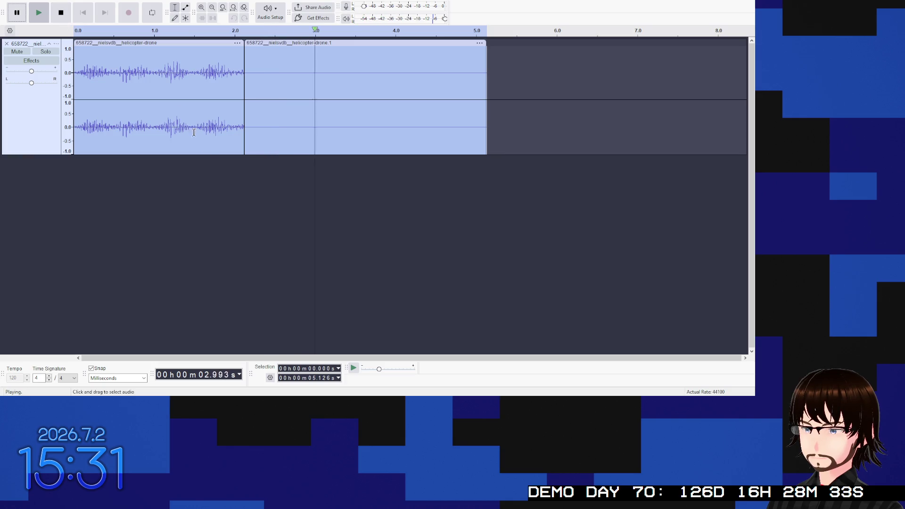
{"action": "left_click", "coordinate": [65, 11]}
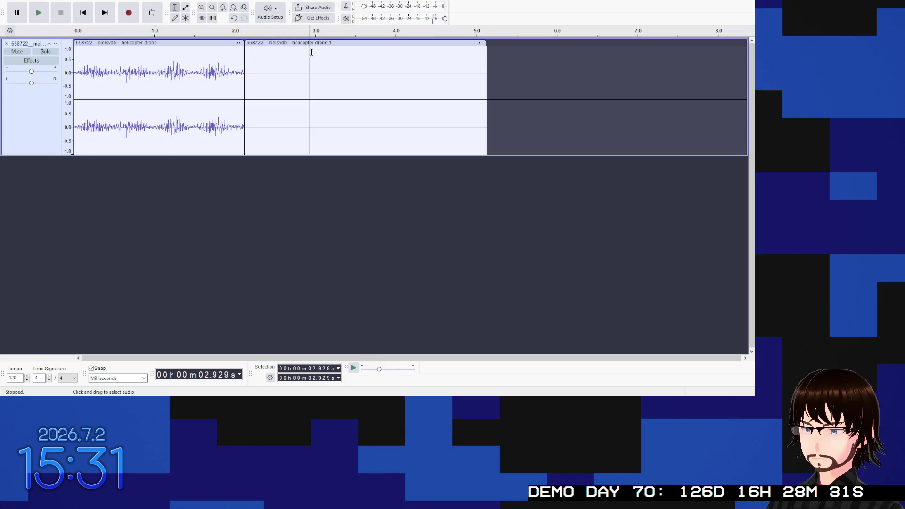
{"action": "left_click", "coordinate": [323, 44]}
{"action": "key", "text": "Delete"}
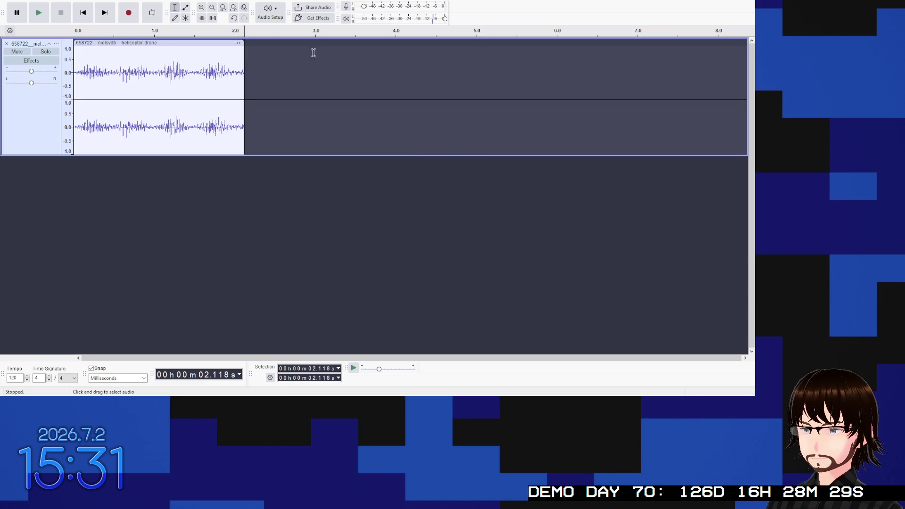
{"action": "left_click", "coordinate": [38, 18]}
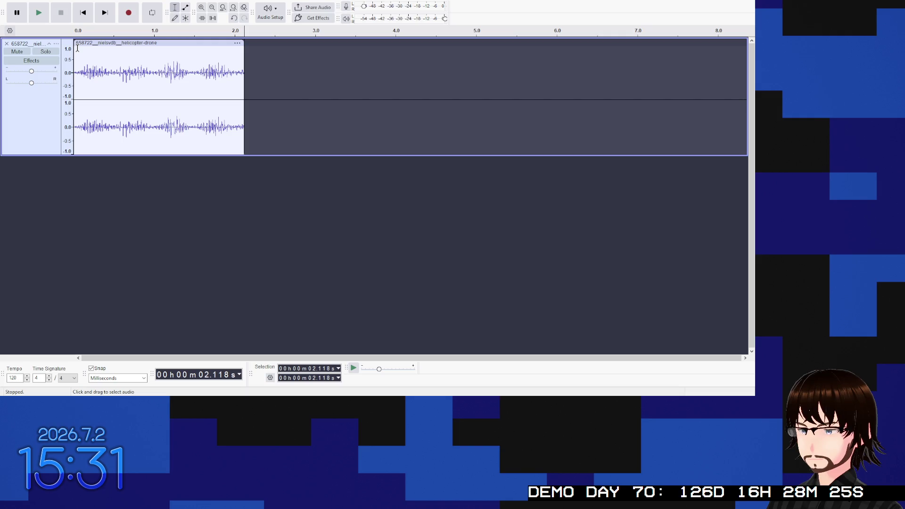
{"action": "left_click", "coordinate": [83, 13]}
{"action": "left_click", "coordinate": [40, 18]}
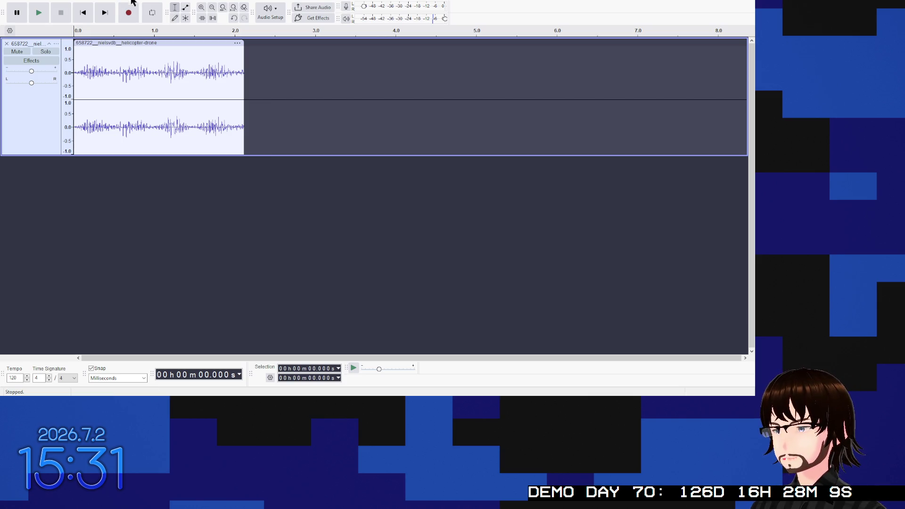
{"action": "left_click", "coordinate": [101, 43]}
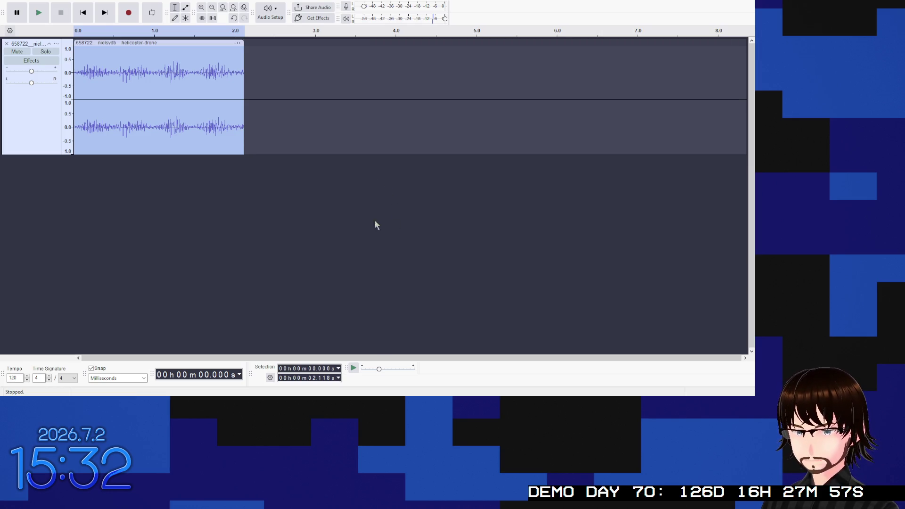
{"action": "key", "text": "space"}
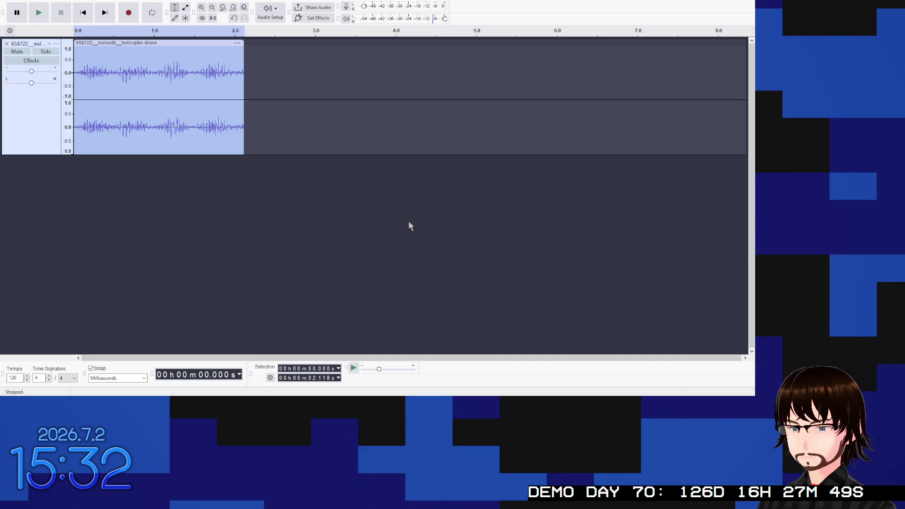
Step: Repeat the drone clip into four back-to-back copies and play them to check the loop
{"action": "key", "text": "ctrl+r"}
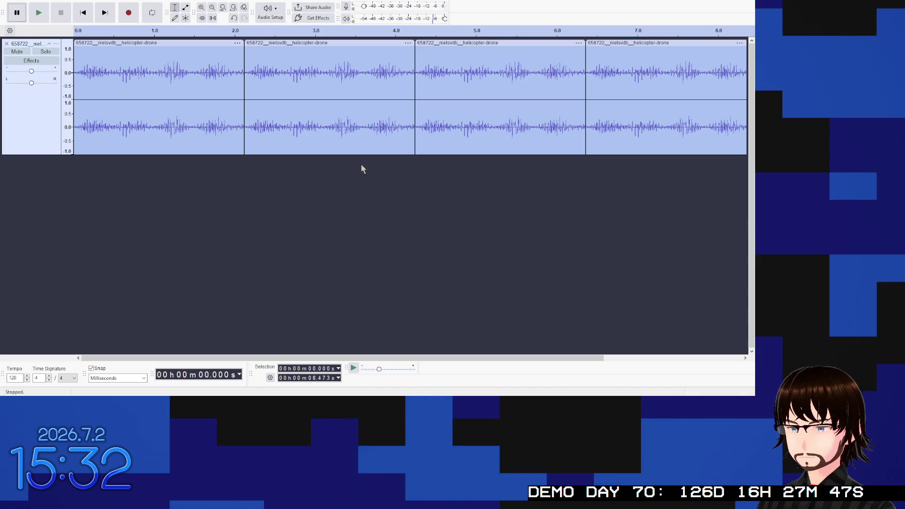
{"action": "scroll", "coordinate": [362, 169], "scroll_direction": "right", "scroll_amount": 2}
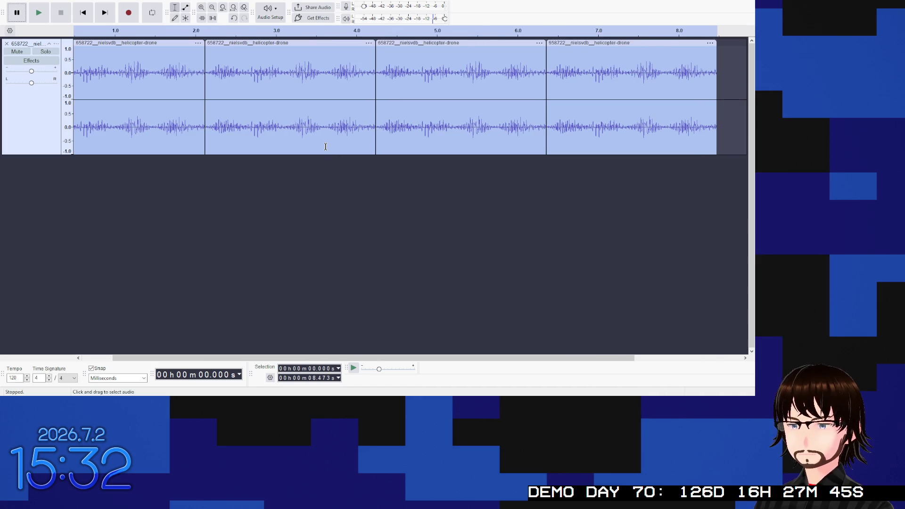
{"action": "key", "text": "space"}
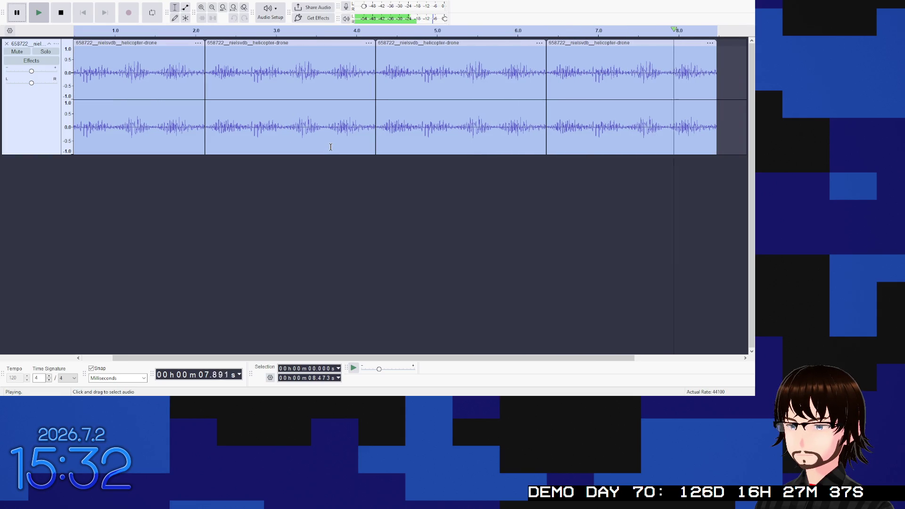
{"action": "scroll", "coordinate": [334, 113], "scroll_direction": "left", "scroll_amount": 2}
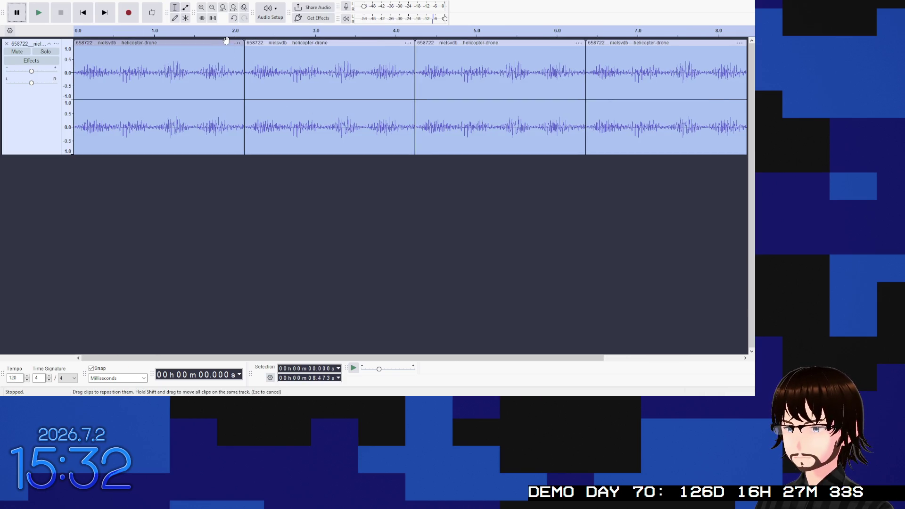
Step: Cut out the seam between the first two copies and check the join from 1.220 s
{"action": "left_click_drag", "start_coordinate": [259, 69], "coordinate": [232, 70]}
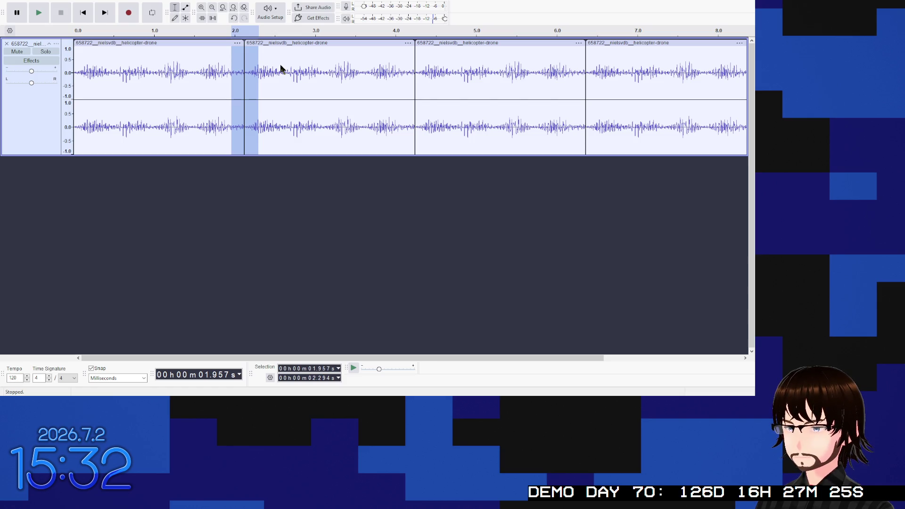
{"action": "key", "text": "Delete"}
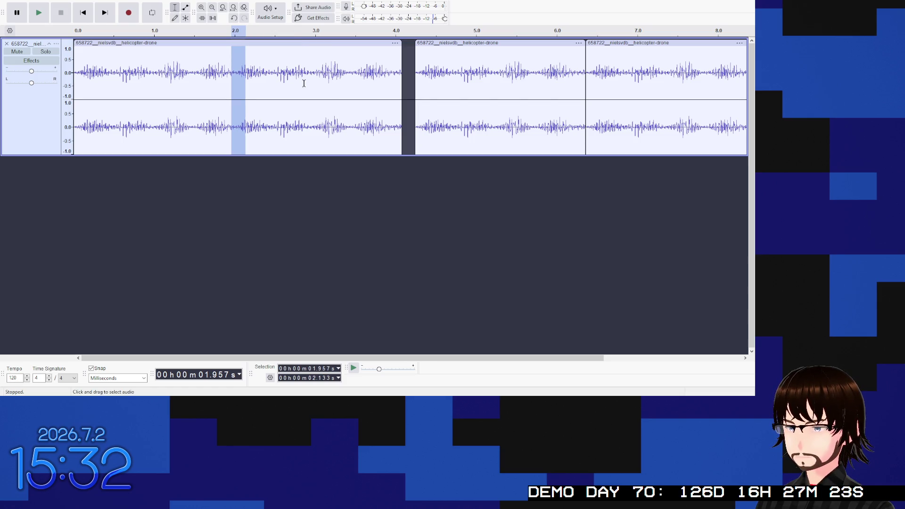
{"action": "left_click", "coordinate": [172, 66]}
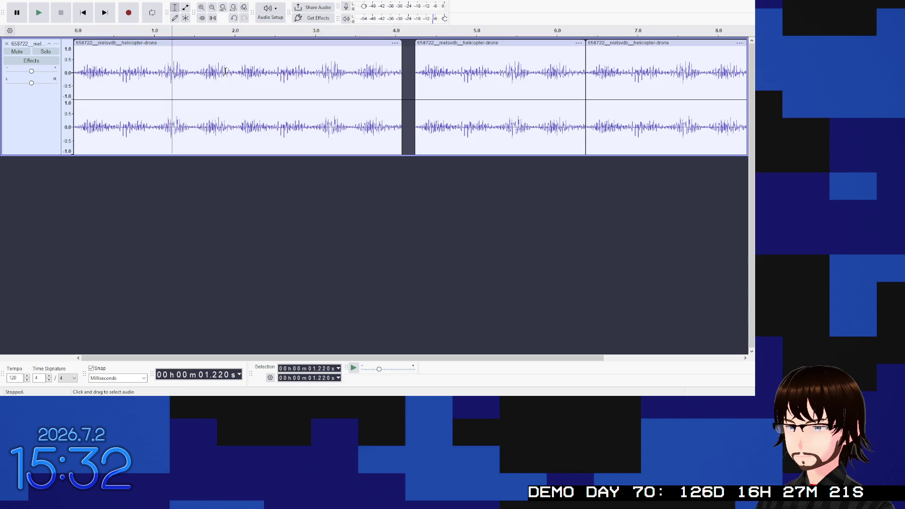
{"action": "key", "text": "space"}
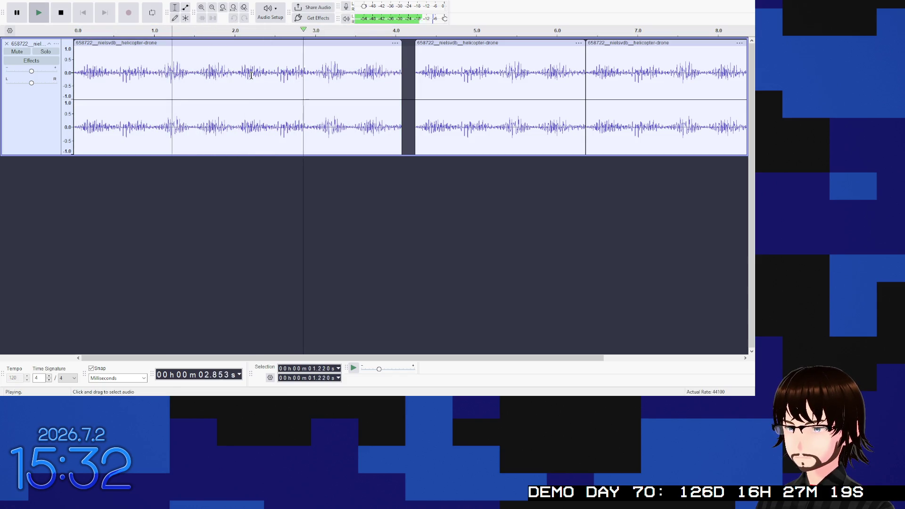
{"action": "key", "text": "space"}
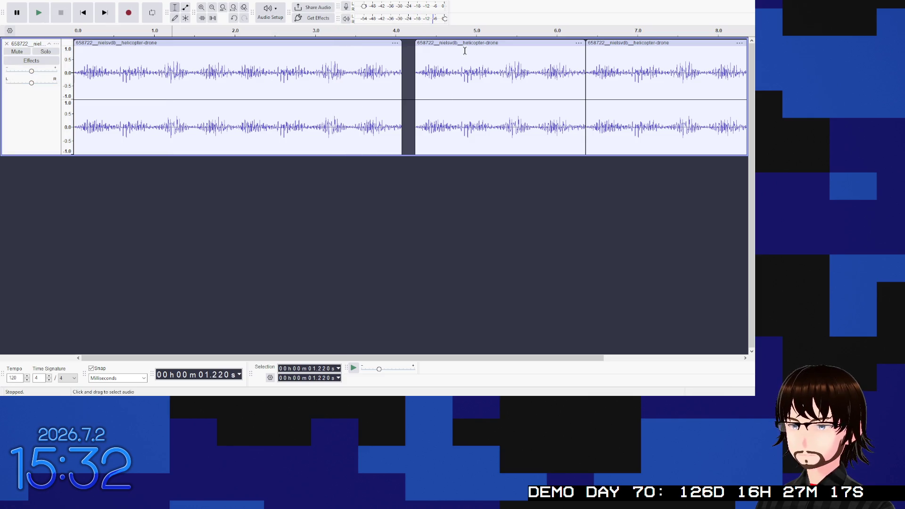
Step: Close the gap to the next copy, cut out the second join, and delete the last copy
{"action": "left_click_drag", "start_coordinate": [466, 43], "coordinate": [453, 43]}
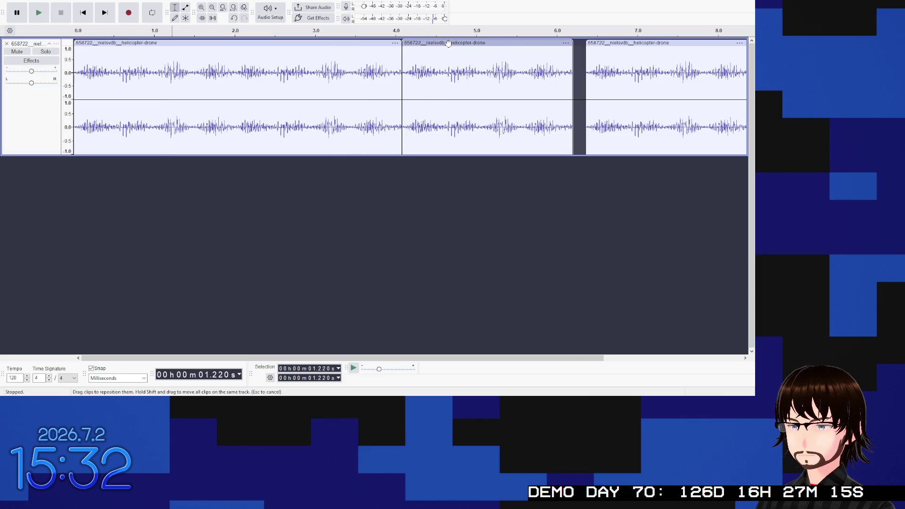
{"action": "left_click_drag", "start_coordinate": [394, 69], "coordinate": [410, 71]}
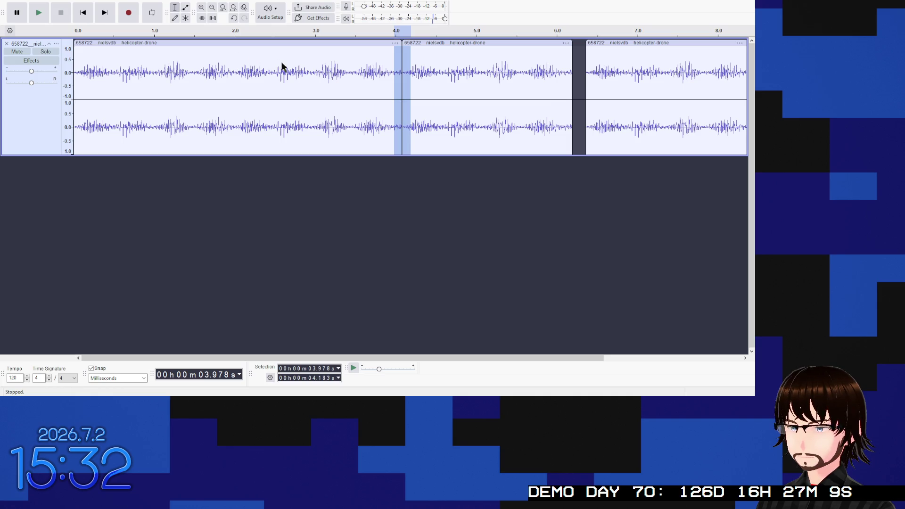
{"action": "key", "text": "ctrl+j"}
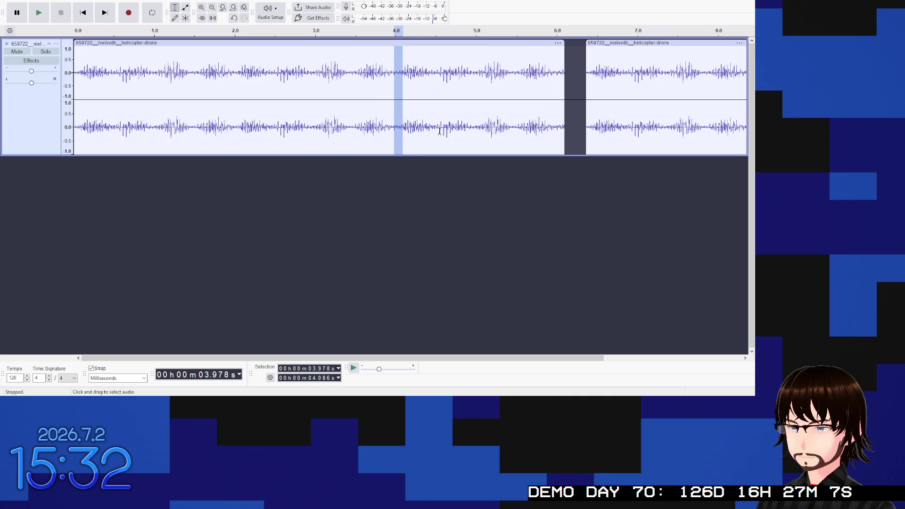
{"action": "left_click", "coordinate": [548, 134]}
{"action": "left_click", "coordinate": [615, 43]}
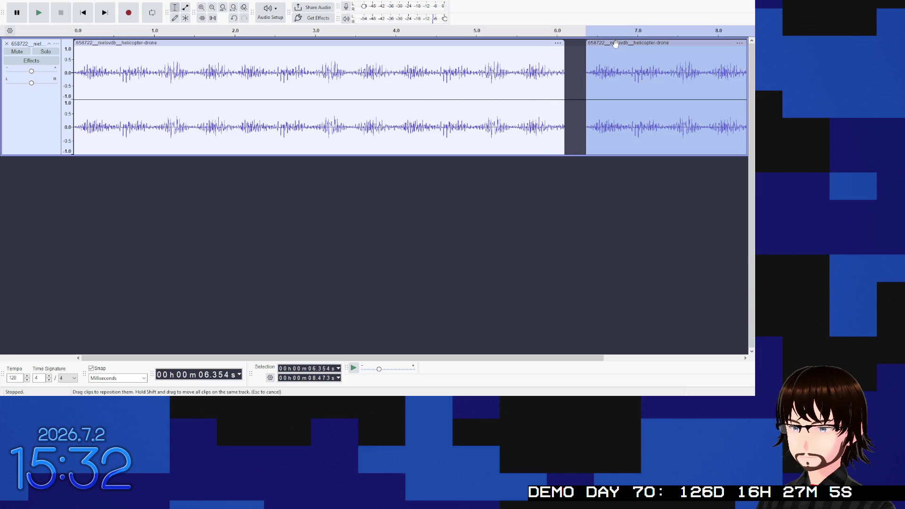
{"action": "key", "text": "Delete"}
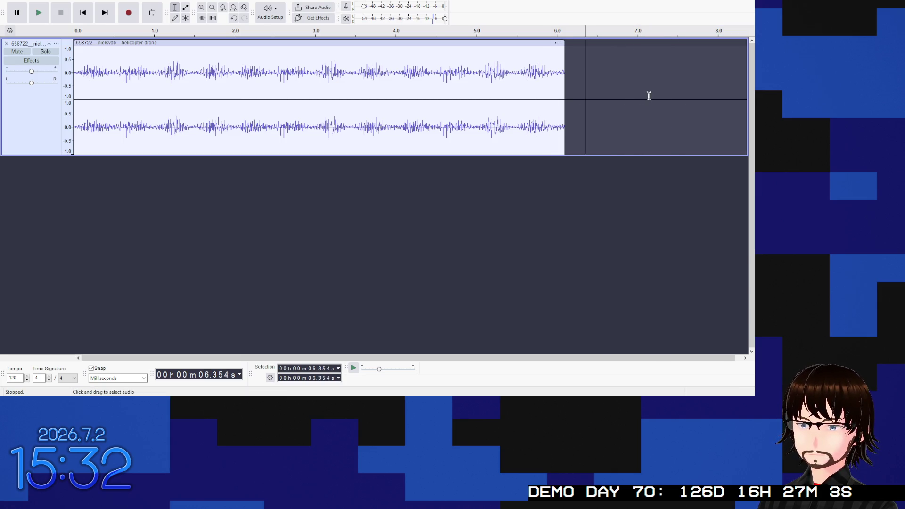
Step: Replay the joined drone loop from the start of the track
{"action": "scroll", "coordinate": [648, 96], "scroll_direction": "right", "scroll_amount": 1}
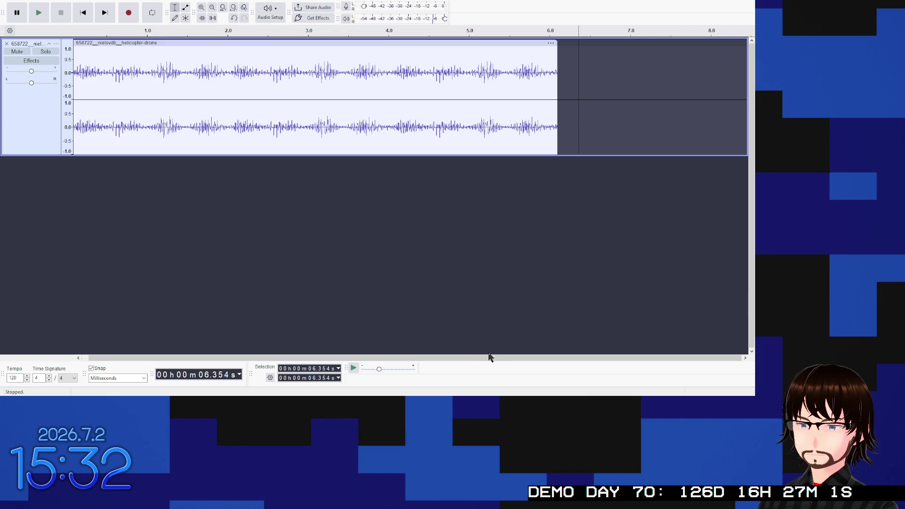
{"action": "scroll", "coordinate": [488, 357], "scroll_direction": "left", "scroll_amount": 1}
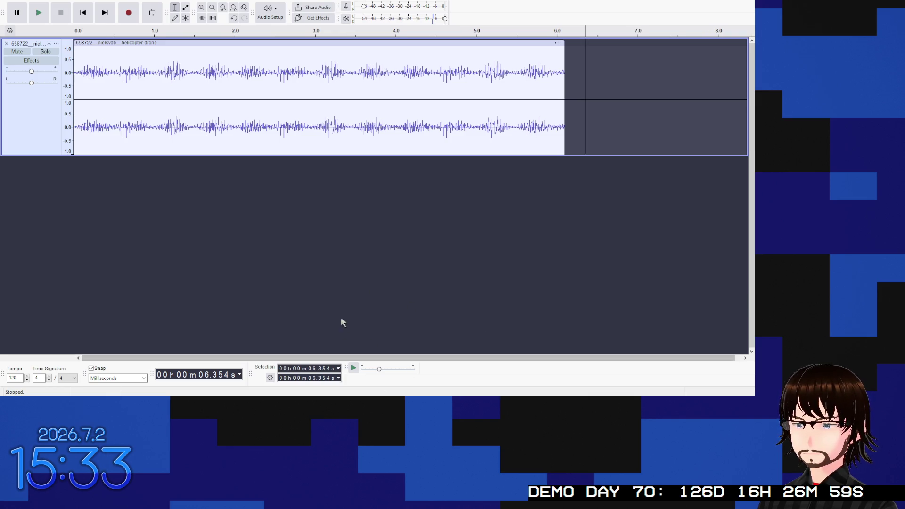
{"action": "left_click", "coordinate": [83, 12]}
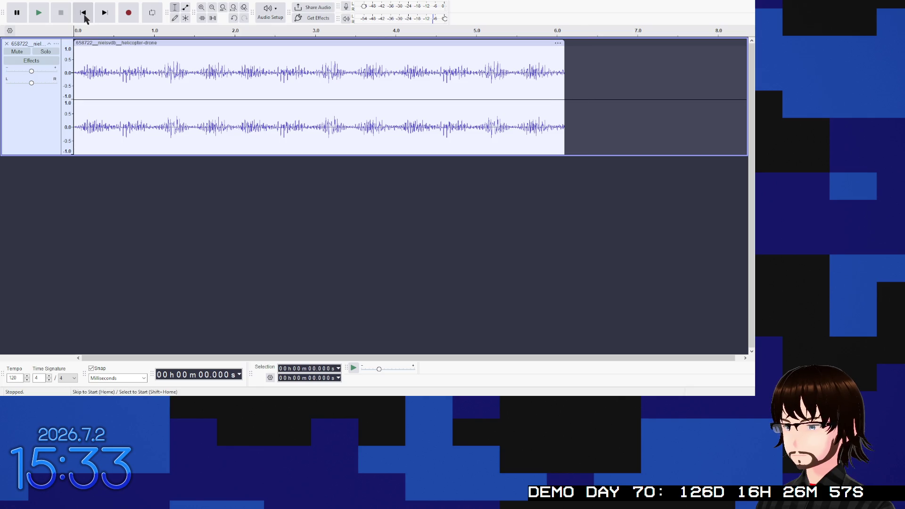
{"action": "left_click", "coordinate": [46, 14]}
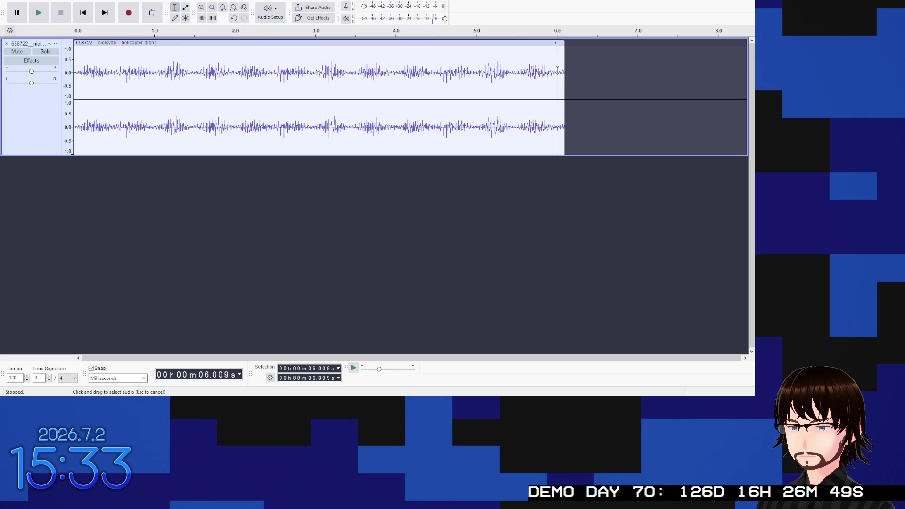
Step: Try selections at the clip's end and start, and set play positions at 1.752 s and 1.298 s
{"action": "left_click_drag", "start_coordinate": [558, 70], "coordinate": [565, 70]}
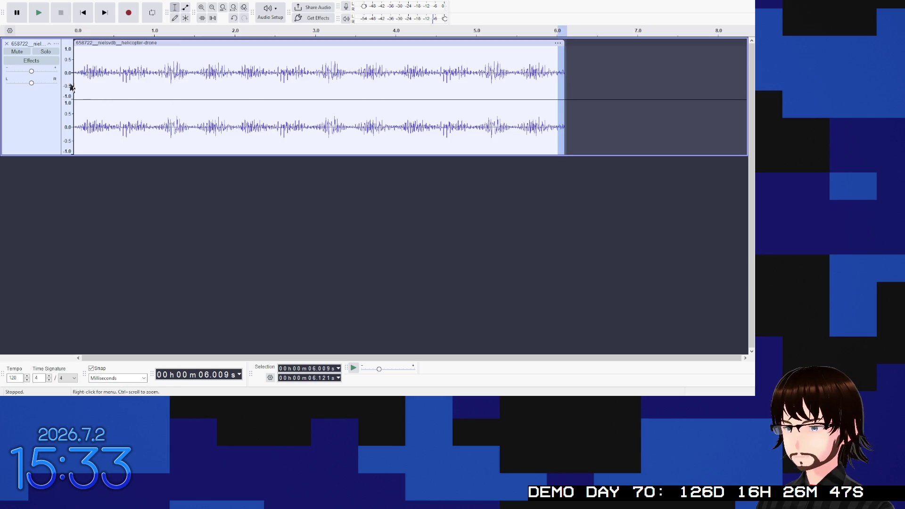
{"action": "left_click_drag", "start_coordinate": [81, 71], "coordinate": [86, 70]}
{"action": "left_click", "coordinate": [214, 74]}
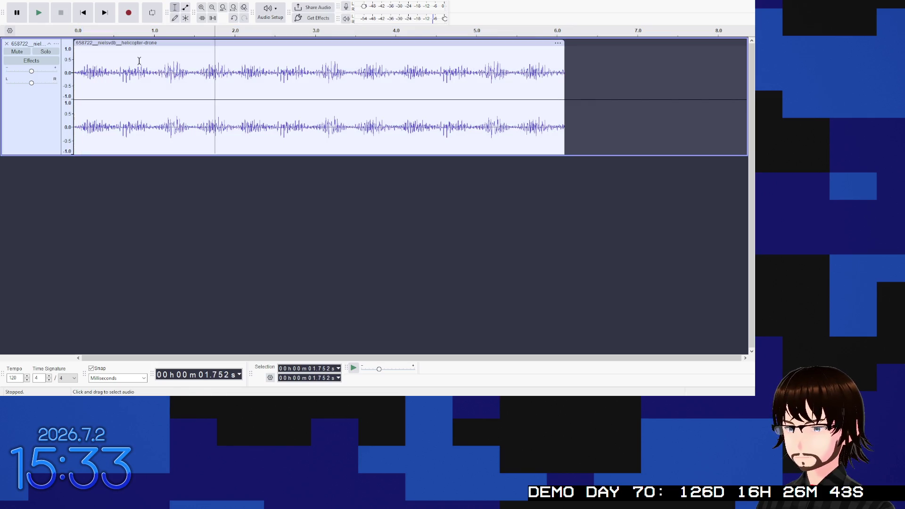
{"action": "left_click", "coordinate": [81, 71], "text": "shift"}
{"action": "left_click", "coordinate": [113, 72]}
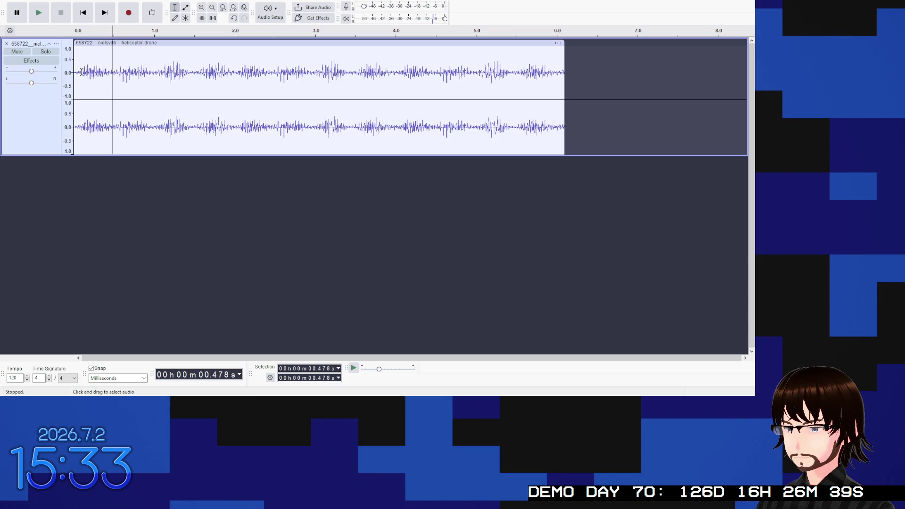
{"action": "left_click", "coordinate": [178, 73]}
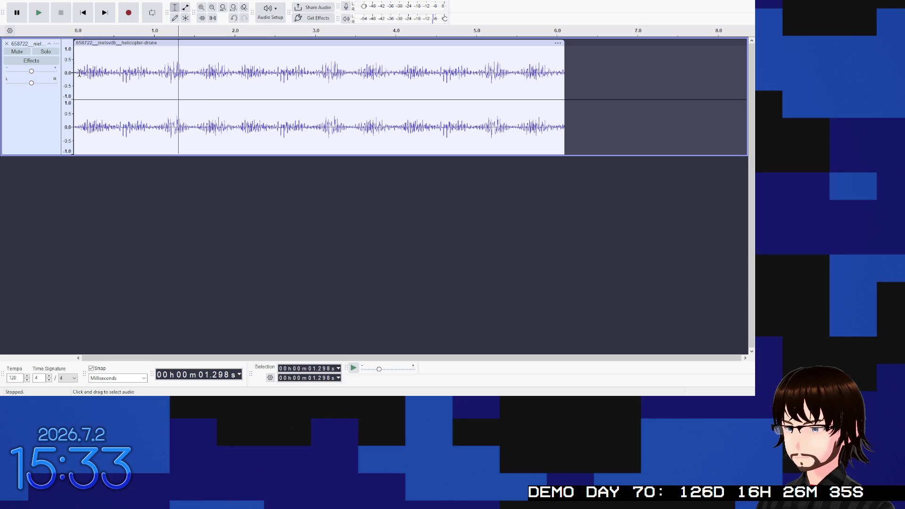
Step: Select the first 0.107 s, then insert a short slice from around 2.4 s at the clip's start
{"action": "left_click_drag", "start_coordinate": [82, 73], "coordinate": [67, 75]}
{"action": "left_click", "coordinate": [559, 72]}
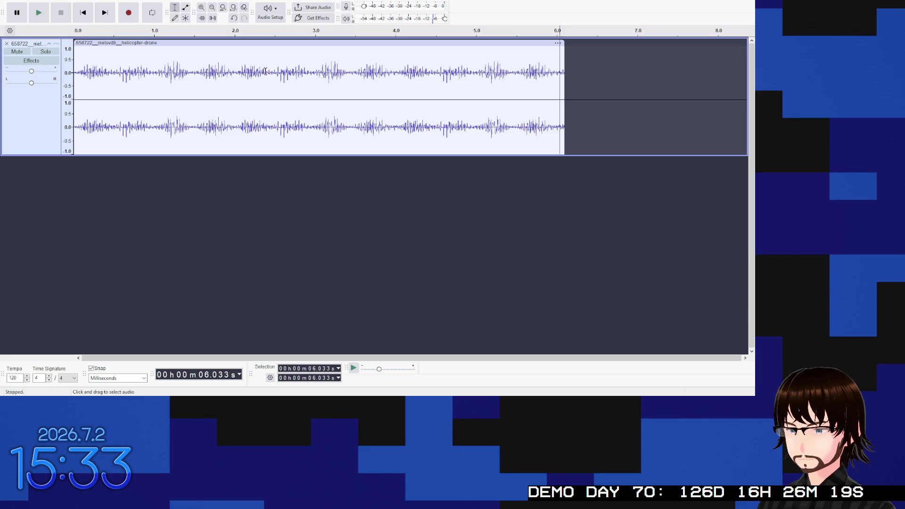
{"action": "left_click_drag", "start_coordinate": [267, 72], "coordinate": [275, 74]}
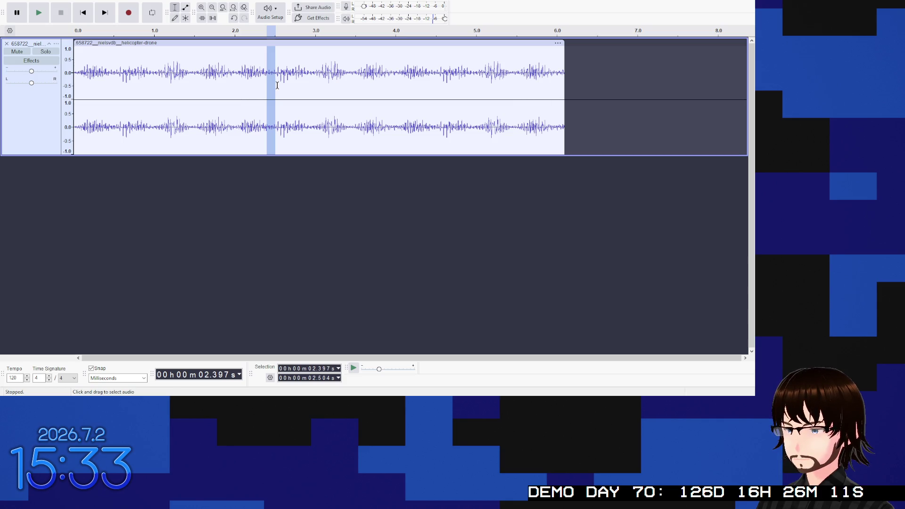
{"action": "left_click", "coordinate": [80, 72]}
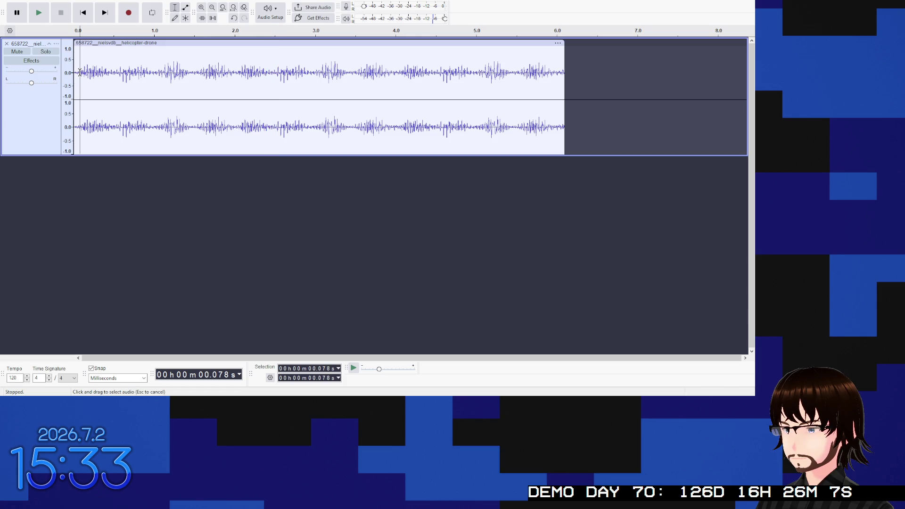
{"action": "key", "text": "ctrl+v"}
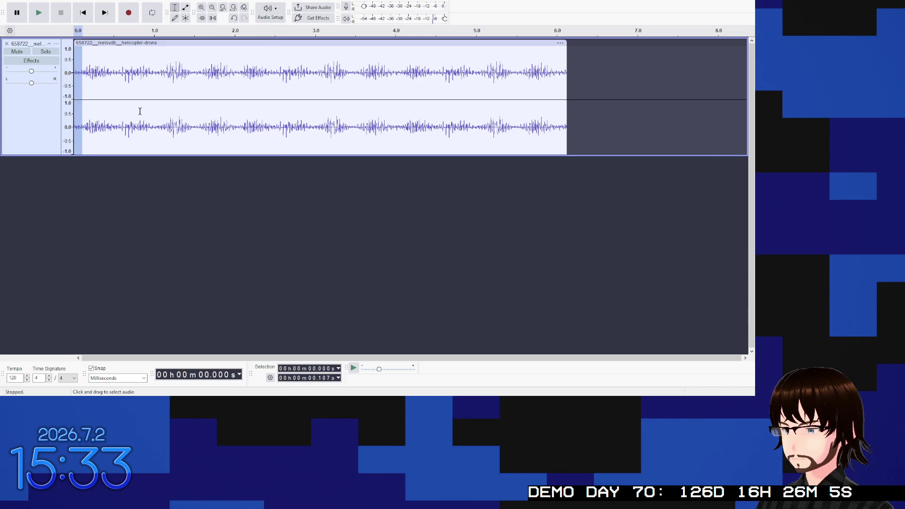
Step: Play the roughly six-second drone clip twice from the beginning, then switch to Unity
{"action": "left_click", "coordinate": [119, 75]}
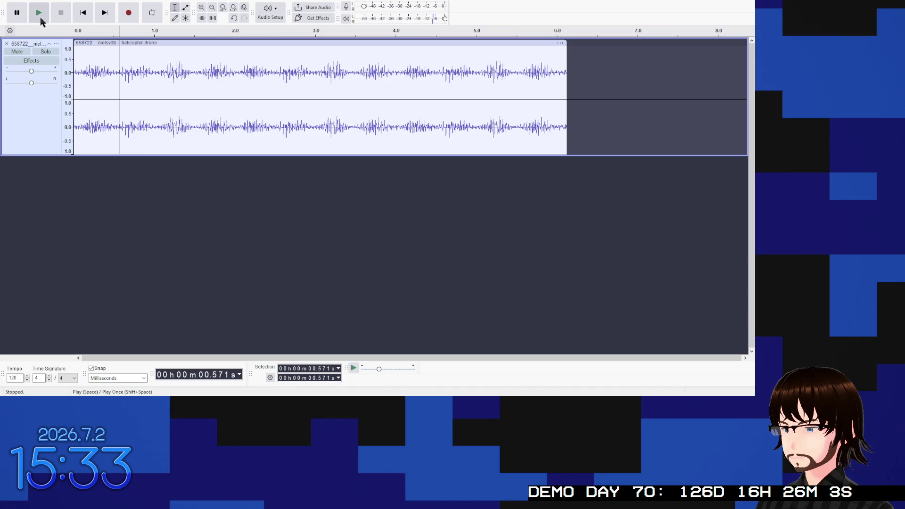
{"action": "left_click", "coordinate": [82, 13]}
{"action": "left_click", "coordinate": [33, 14]}
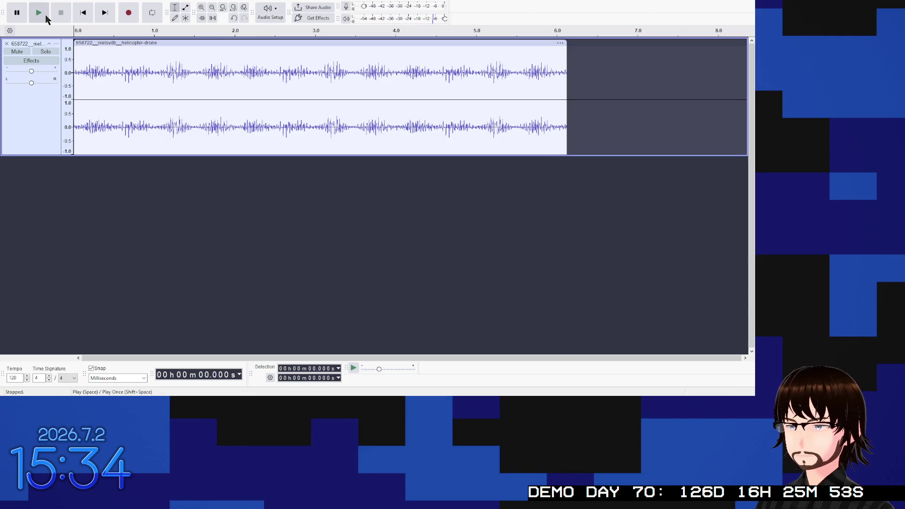
{"action": "left_click", "coordinate": [42, 16]}
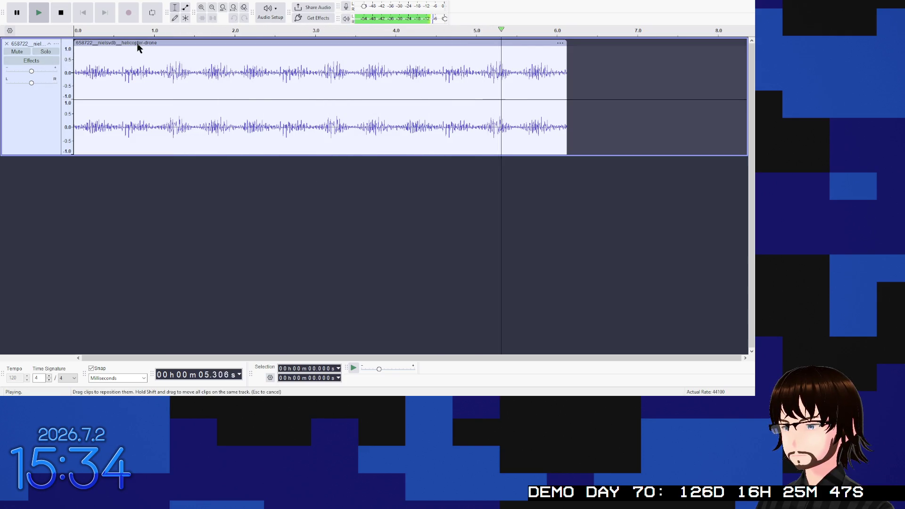
{"action": "left_click", "coordinate": [85, 16]}
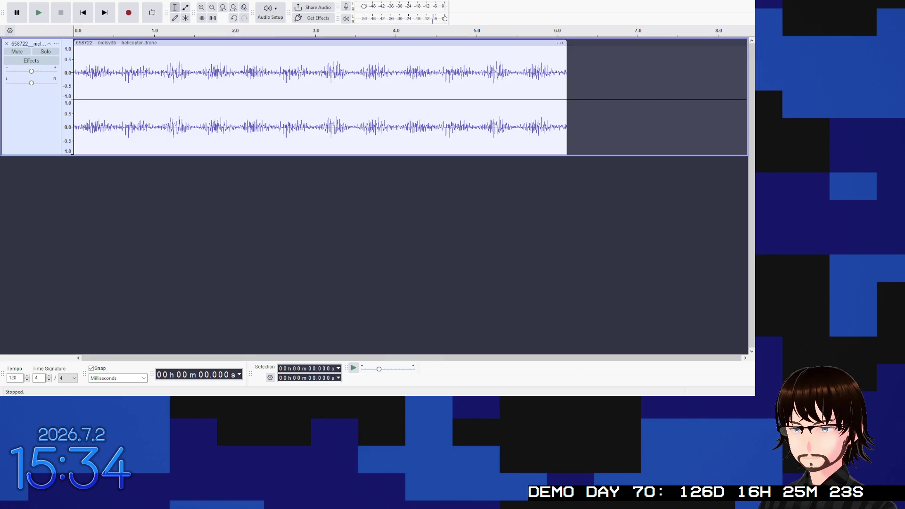
{"action": "key", "text": "alt+Tab"}
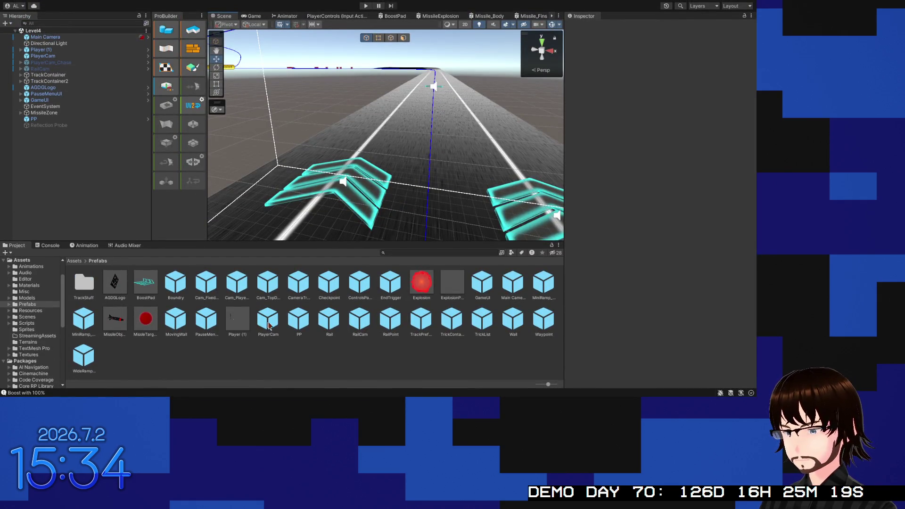
Step: Open the Player (1) prefab and show the Hoverboard's Audio Source holding the HoverboardHum clip
{"action": "double_click", "coordinate": [241, 323]}
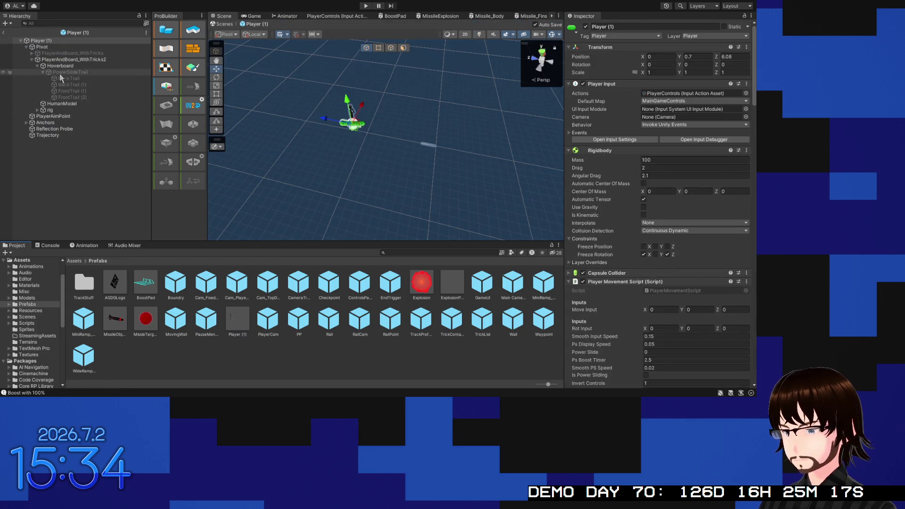
{"action": "left_click", "coordinate": [53, 69]}
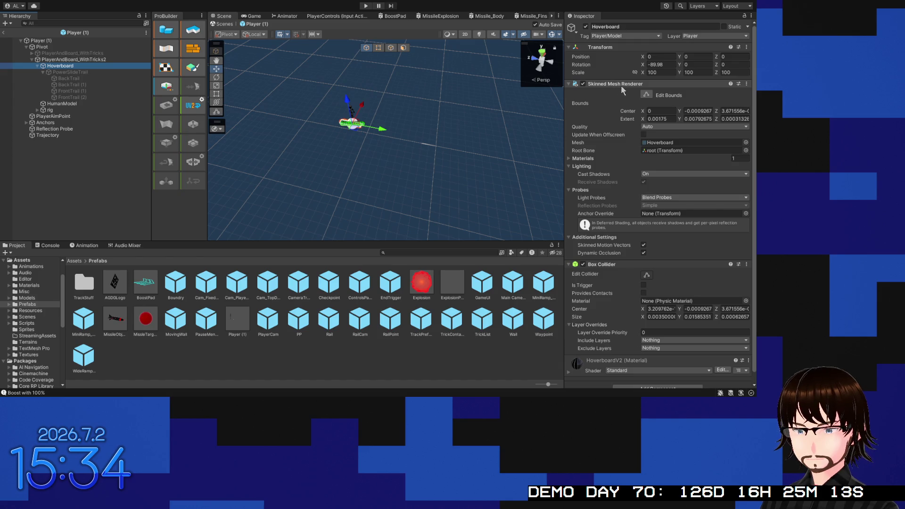
{"action": "left_click", "coordinate": [639, 387]}
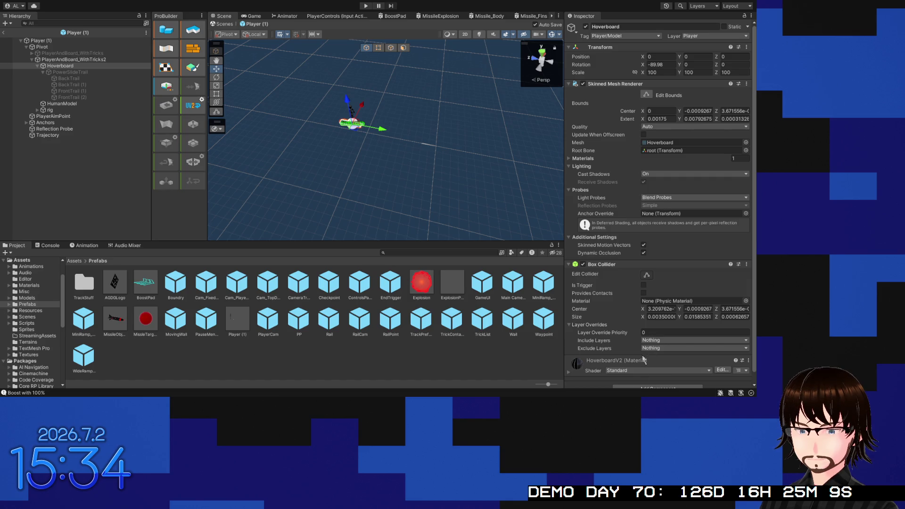
{"action": "scroll", "coordinate": [707, 245], "scroll_direction": "down", "scroll_amount": 5}
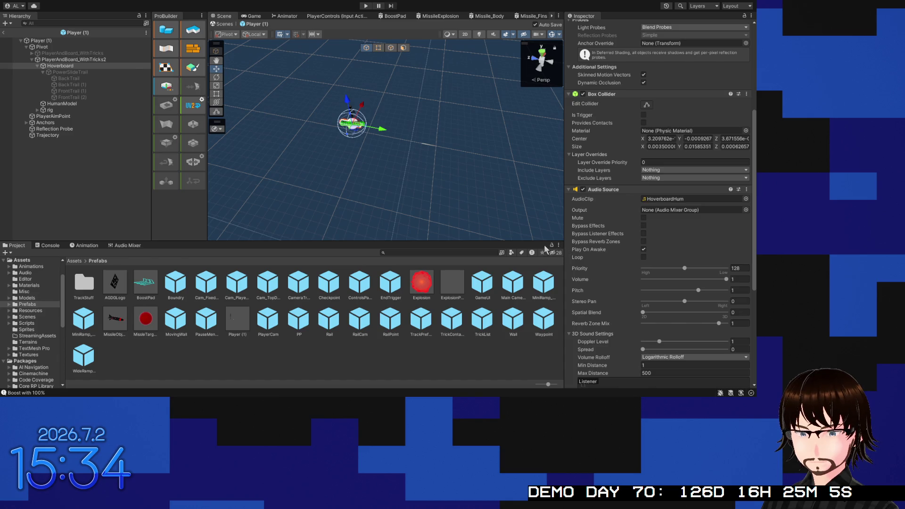
Step: Give the hum volume 0.8, full 3D spatial blend and looping, then exit the prefab and run the game
{"action": "key", "text": "Tab"}
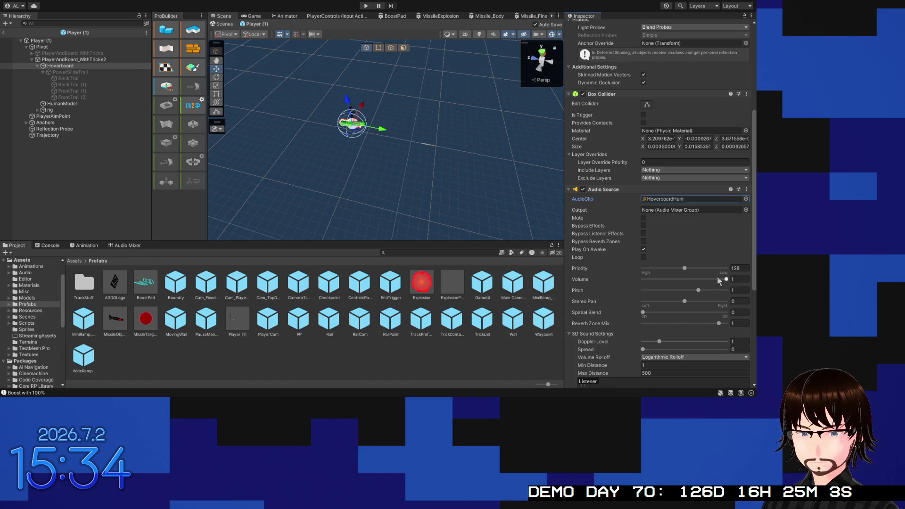
{"action": "left_click", "coordinate": [736, 279]}
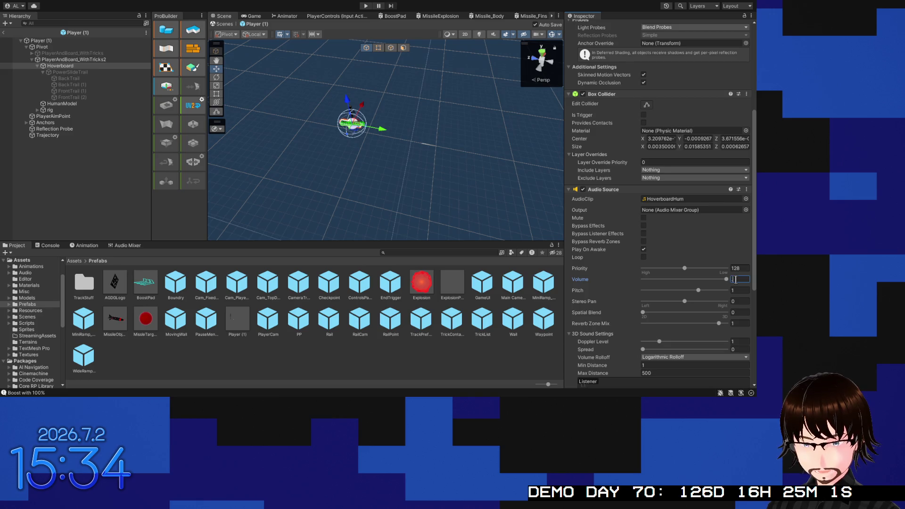
{"action": "type", "text": ".8"}
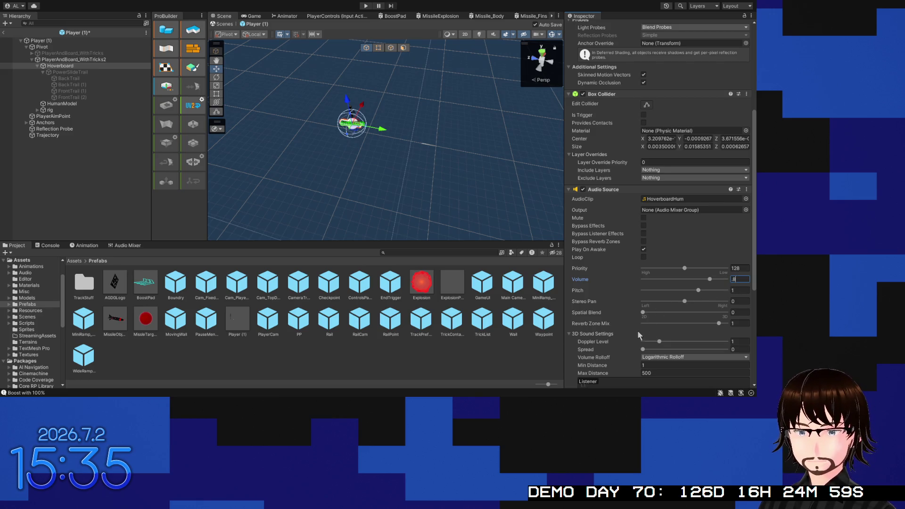
{"action": "left_click_drag", "start_coordinate": [643, 313], "coordinate": [728, 312]}
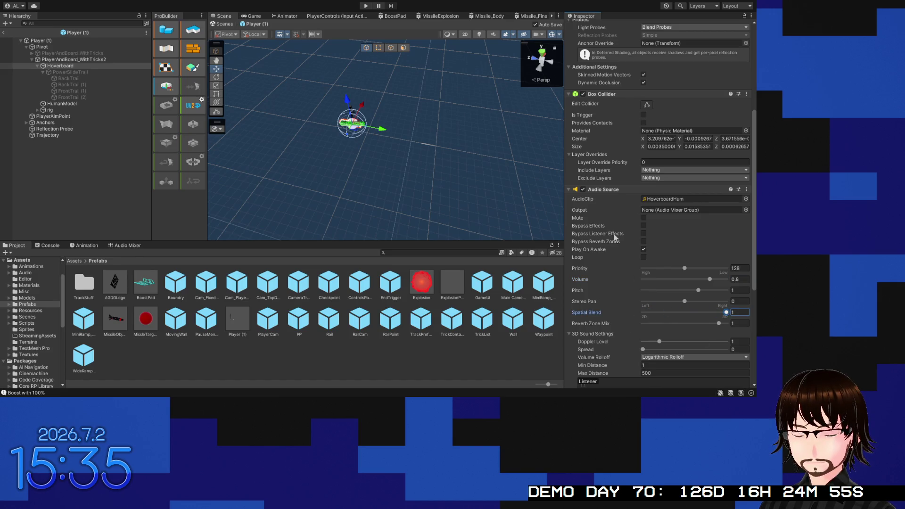
{"action": "left_click", "coordinate": [643, 257]}
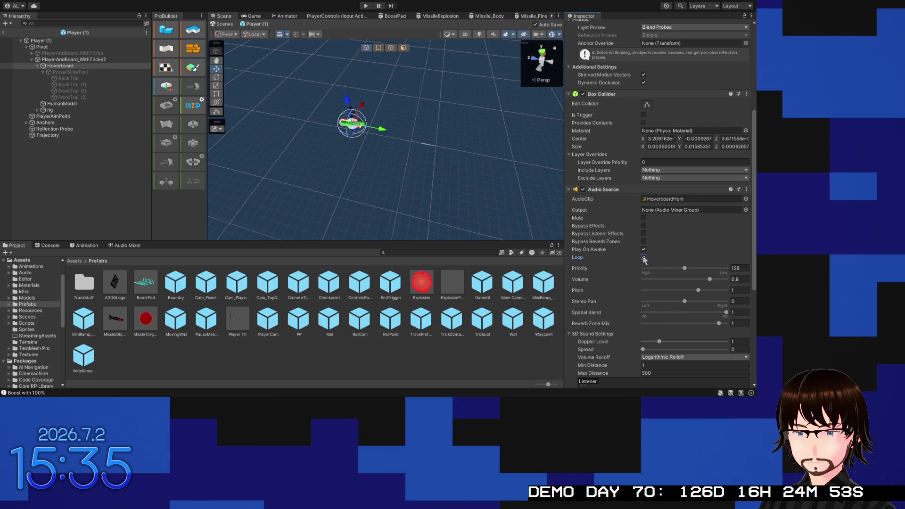
{"action": "scroll", "coordinate": [591, 245], "scroll_direction": "down", "scroll_amount": 3}
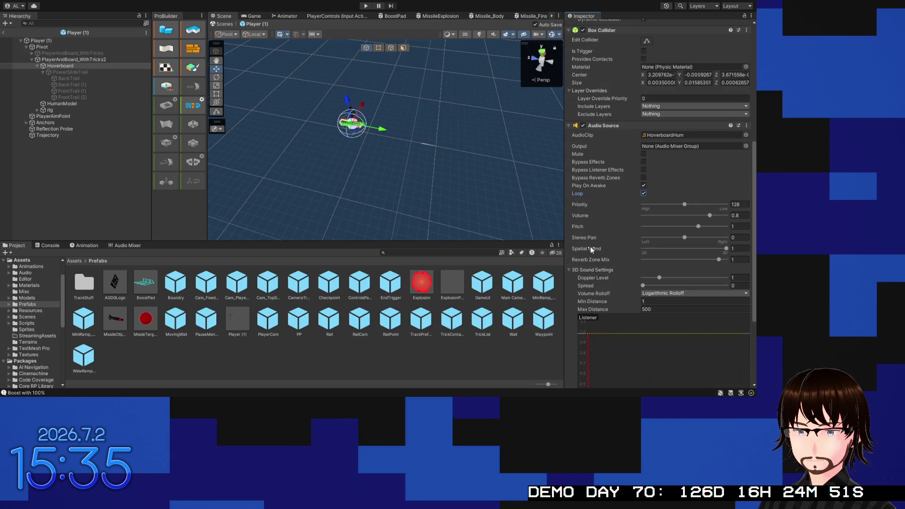
{"action": "scroll", "coordinate": [593, 244], "scroll_direction": "up", "scroll_amount": 4}
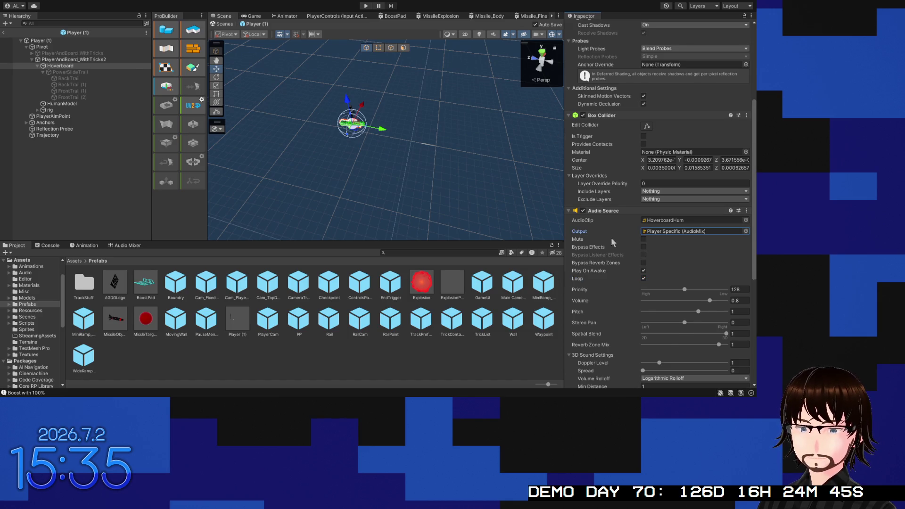
{"action": "left_click", "coordinate": [3, 33]}
{"action": "left_click", "coordinate": [365, 6]}
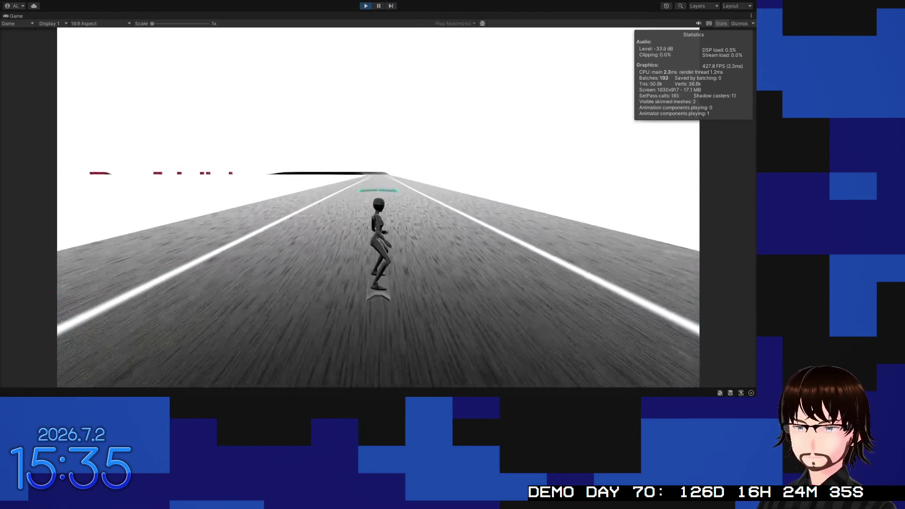
Step: Steer the hoverboard right along the track while listening to the hum
{"action": "key", "text": "d"}
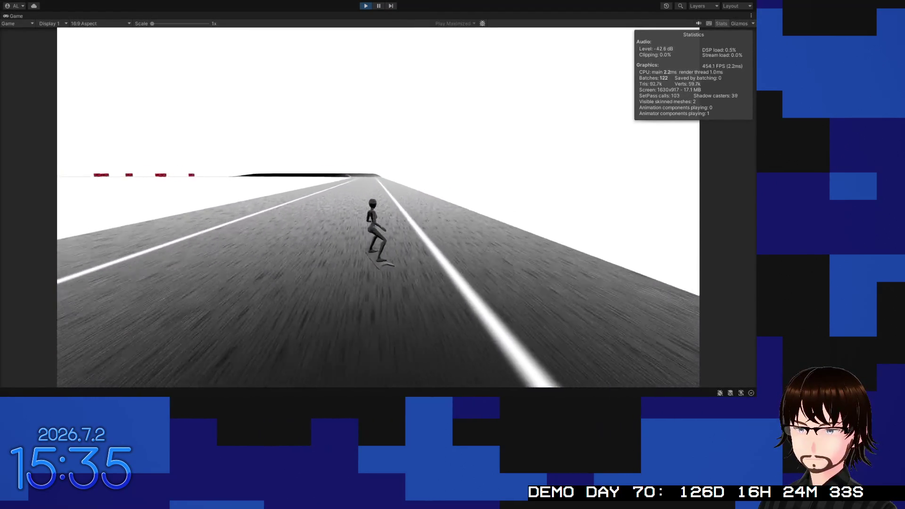
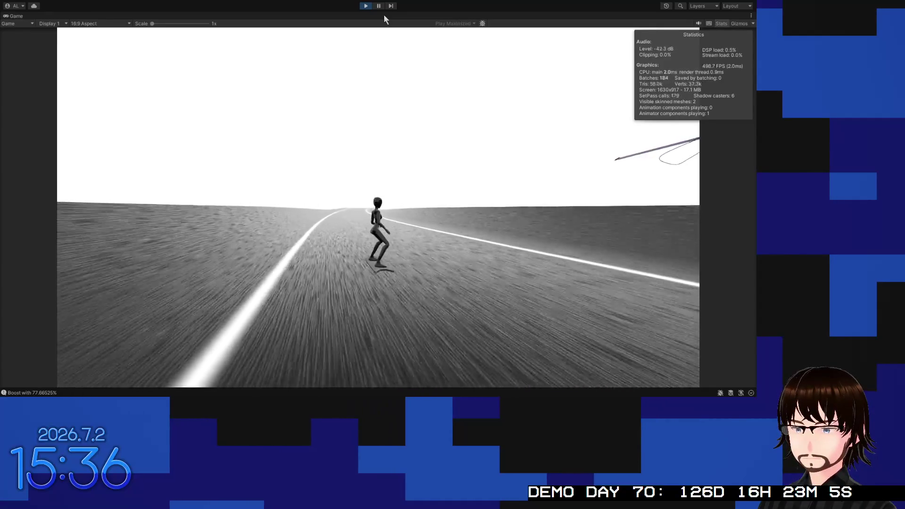
Step: Exit Play mode to return to editing the Level4 scene
{"action": "left_click", "coordinate": [366, 6]}
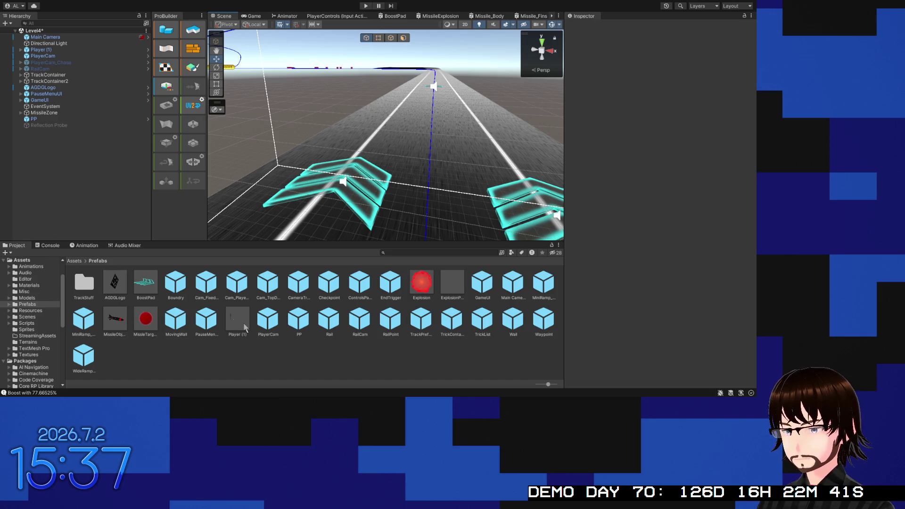
Step: In the Player (1) prefab, set the Hoverboard Audio Source volume to 0.6
{"action": "double_click", "coordinate": [238, 325]}
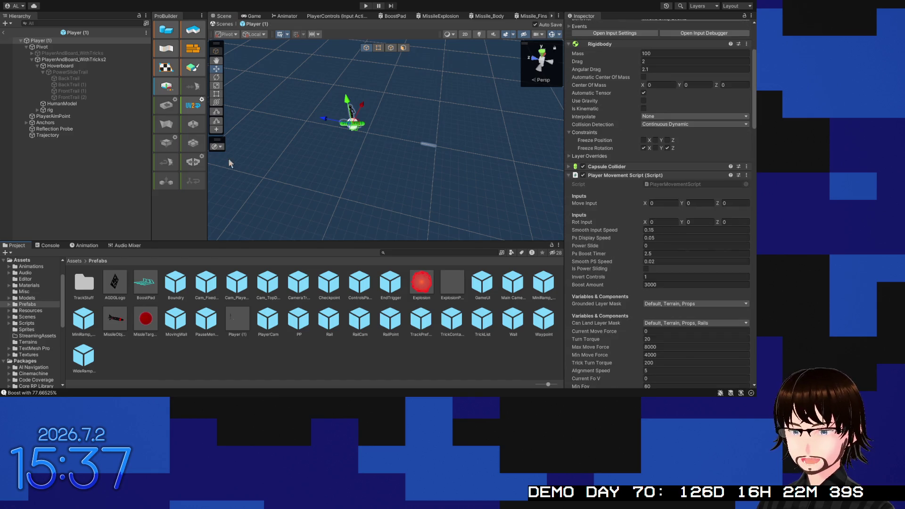
{"action": "left_click", "coordinate": [82, 60]}
{"action": "left_click", "coordinate": [90, 66]}
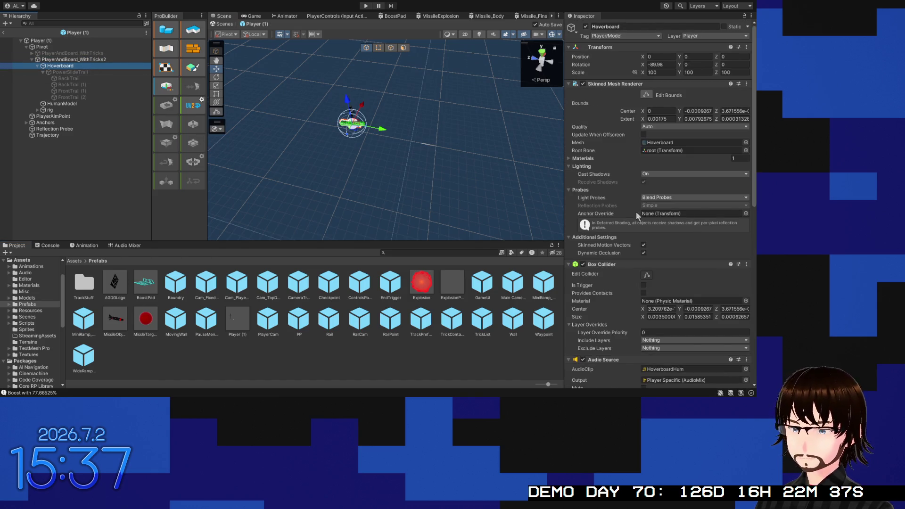
{"action": "scroll", "coordinate": [635, 212], "scroll_direction": "down", "scroll_amount": 5}
{"action": "left_click", "coordinate": [745, 215]}
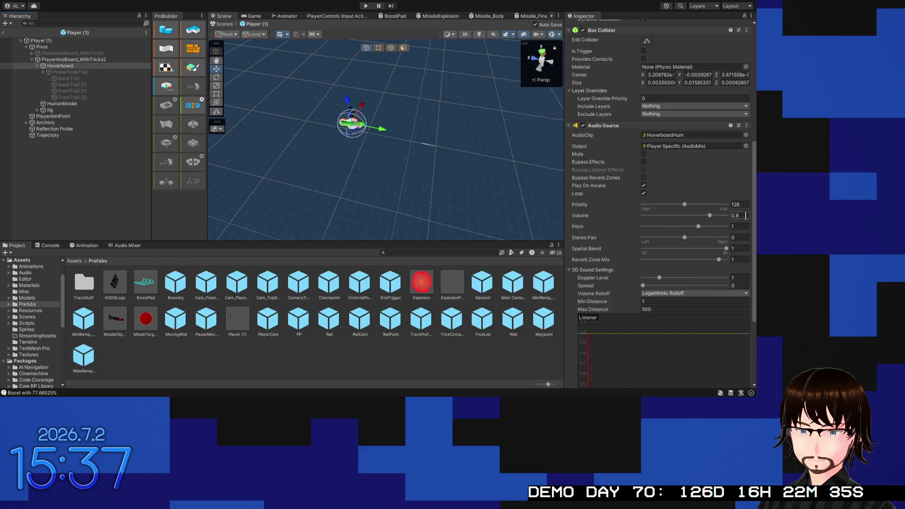
{"action": "type", "text": ".6"}
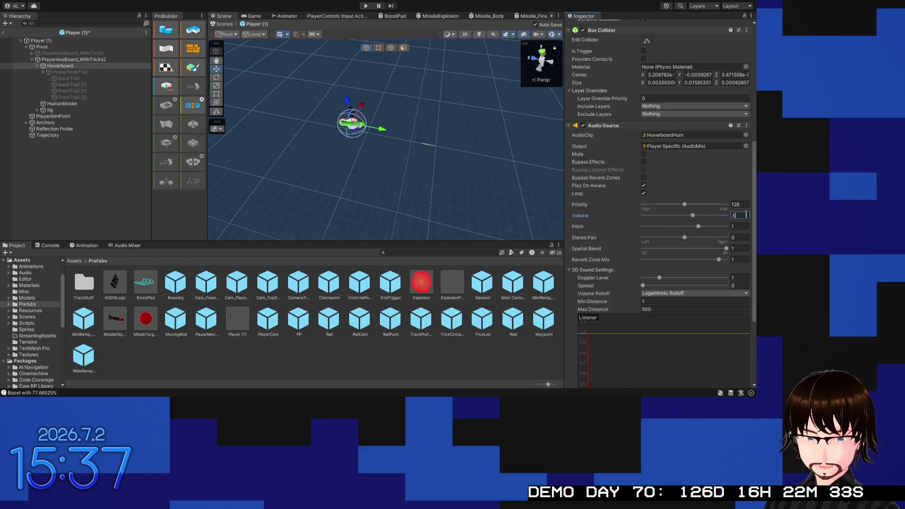
{"action": "key", "text": "Return"}
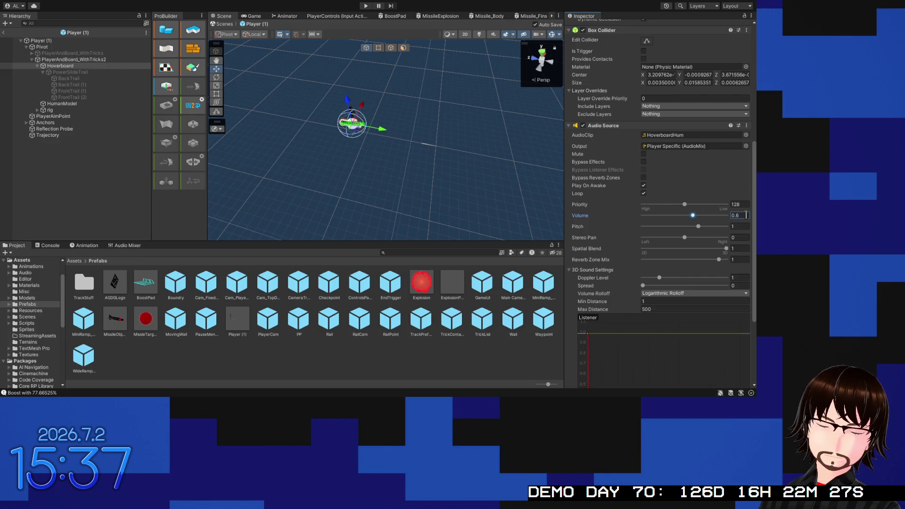
Step: Open the AudioMix mixer and add a HoverboardHum child group under Player Specific
{"action": "left_click", "coordinate": [120, 245]}
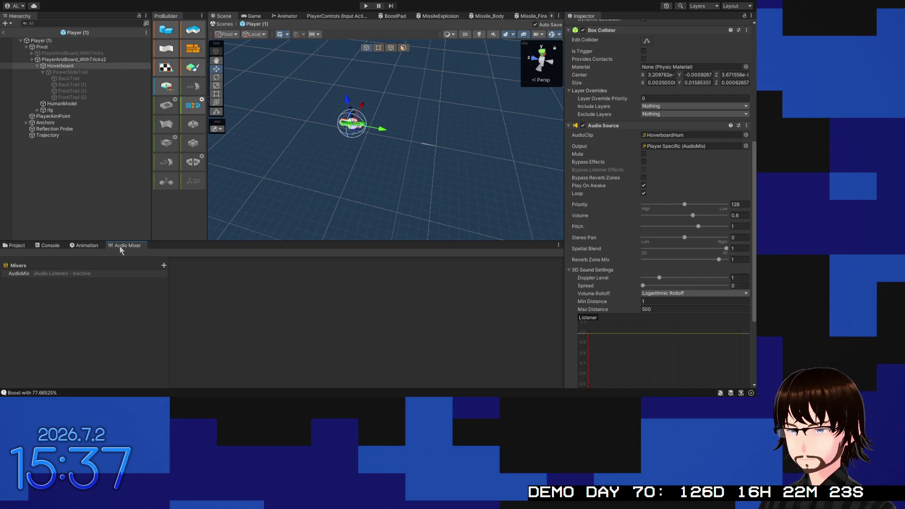
{"action": "left_click", "coordinate": [29, 274]}
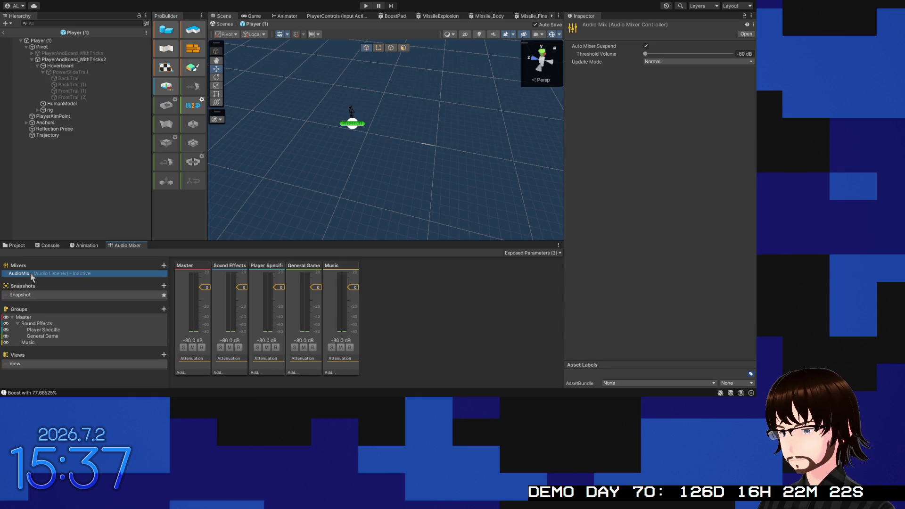
{"action": "left_click", "coordinate": [51, 332]}
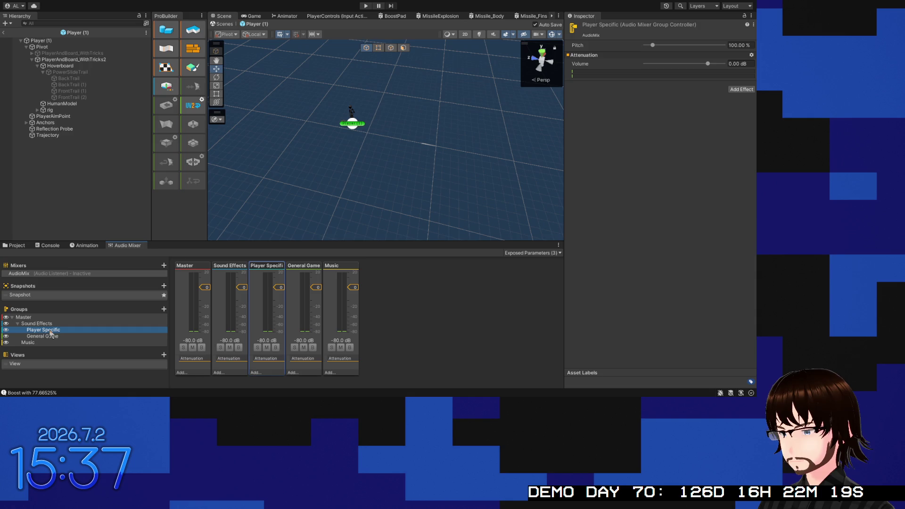
{"action": "right_click", "coordinate": [94, 338]}
{"action": "left_click", "coordinate": [98, 336]}
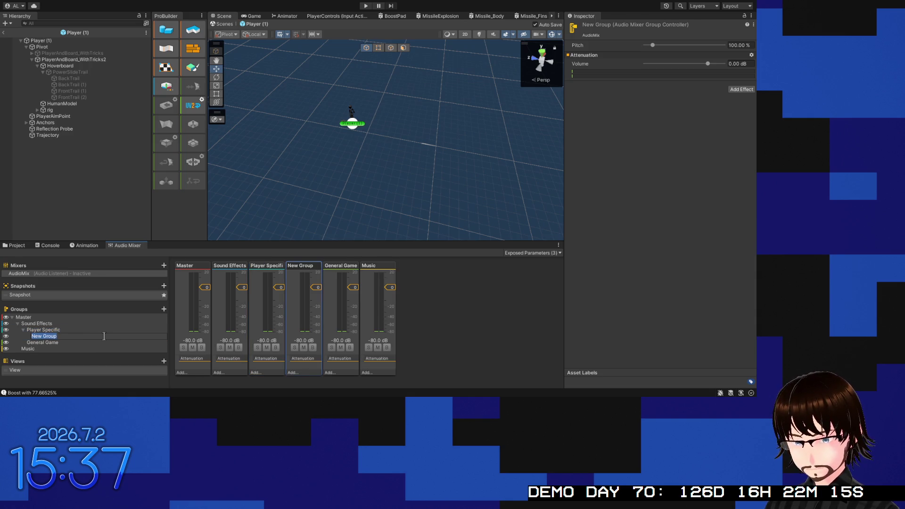
{"action": "type", "text": "HoverboardHu"}
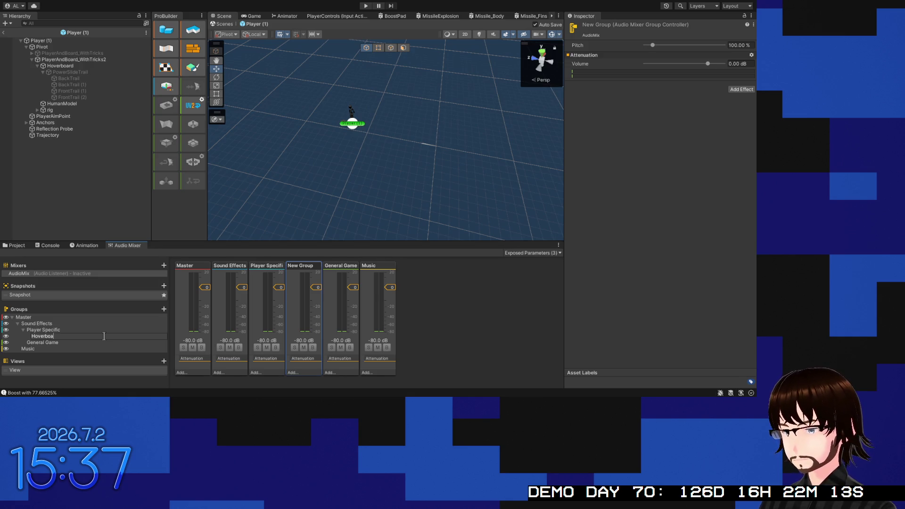
{"action": "type", "text": "m"}
{"action": "key", "text": "Return"}
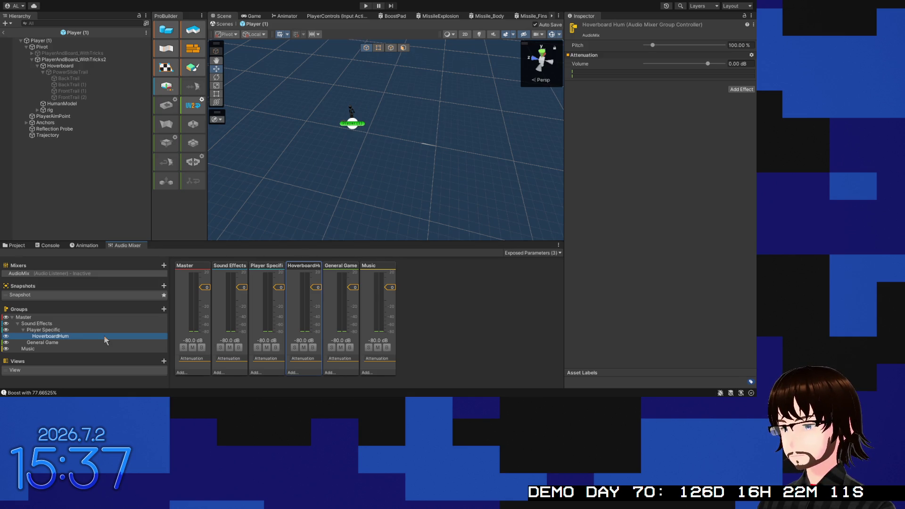
Step: Add a second child group named Grinding under Player Specific
{"action": "left_click", "coordinate": [67, 330]}
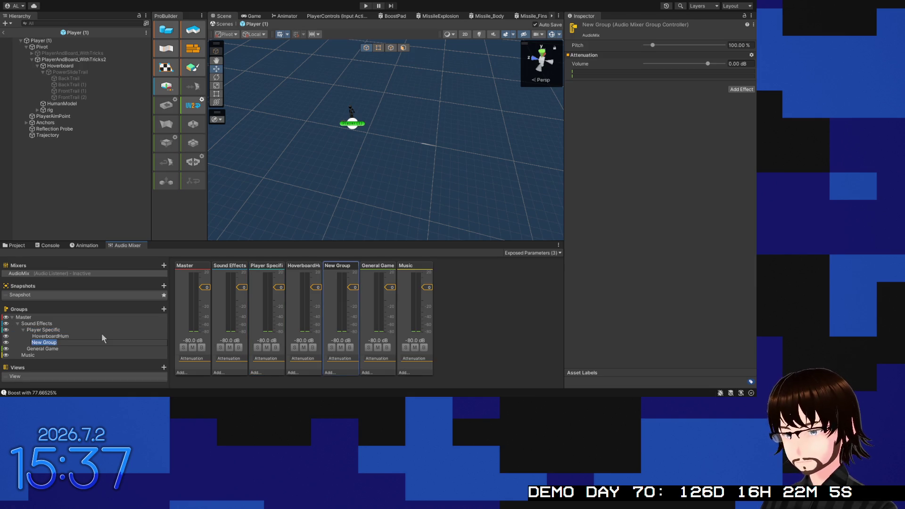
{"action": "type", "text": "Gri"}
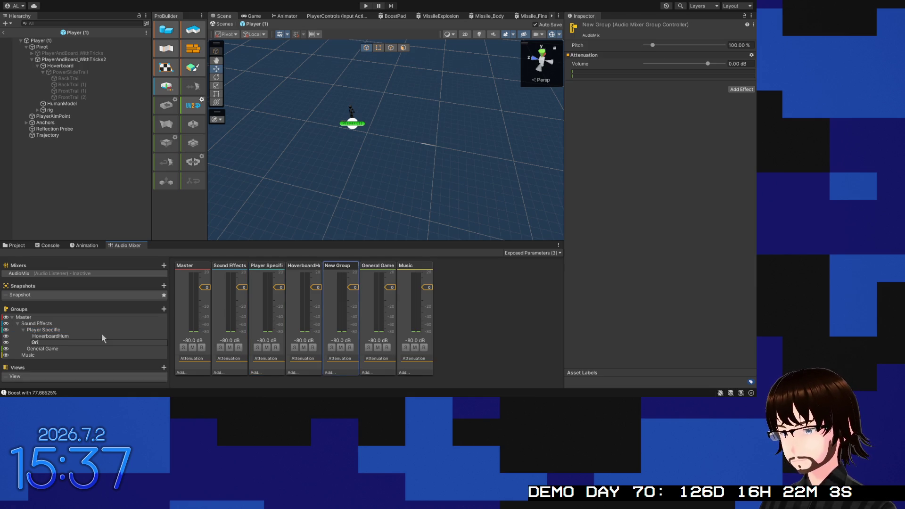
{"action": "type", "text": "nding"}
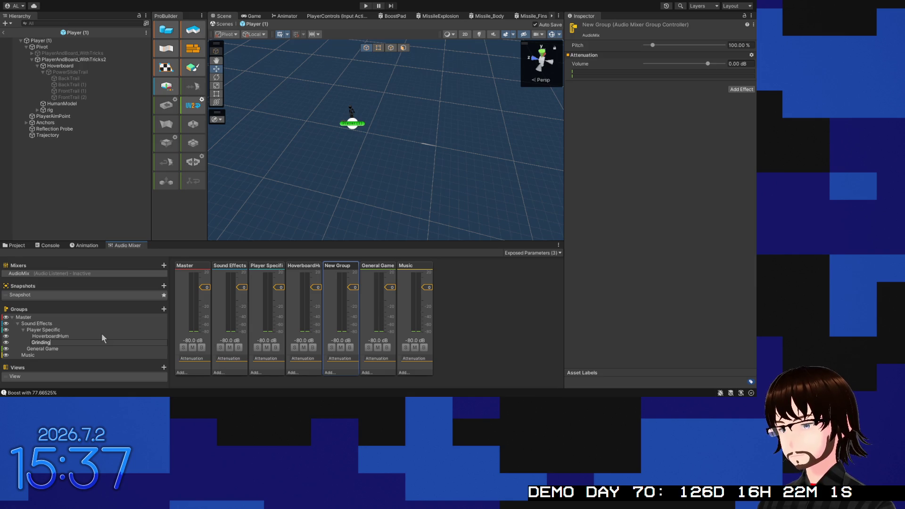
{"action": "key", "text": "Return"}
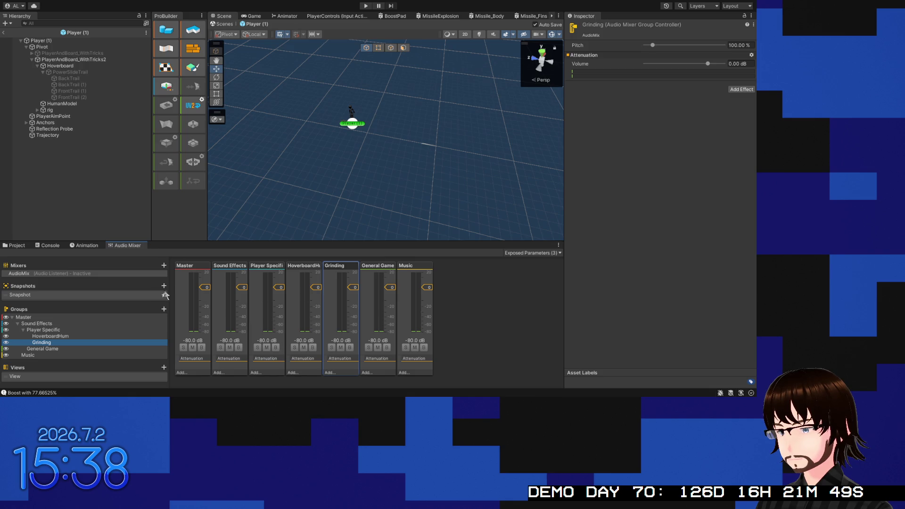
{"action": "left_click", "coordinate": [129, 296]}
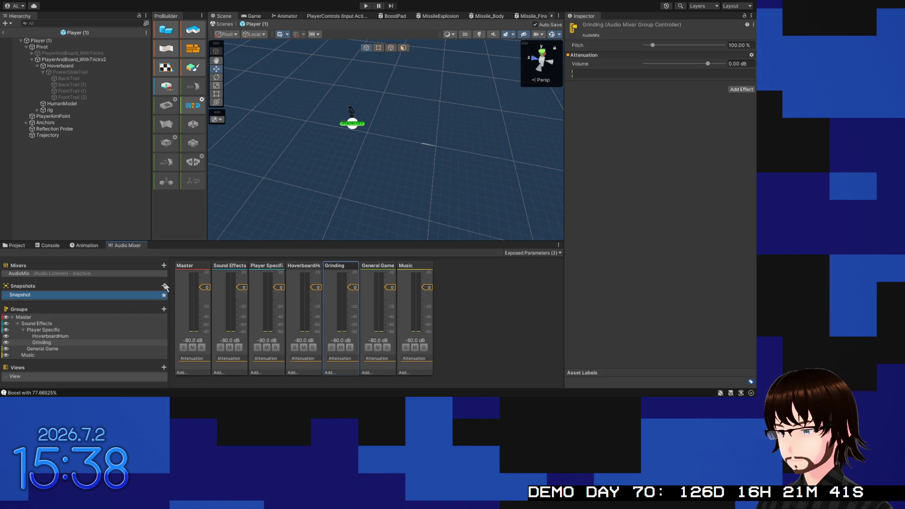
Step: Duplicate the snapshot, turn HoverboardHum down in the copy, and name it Grinding
{"action": "left_click", "coordinate": [163, 286]}
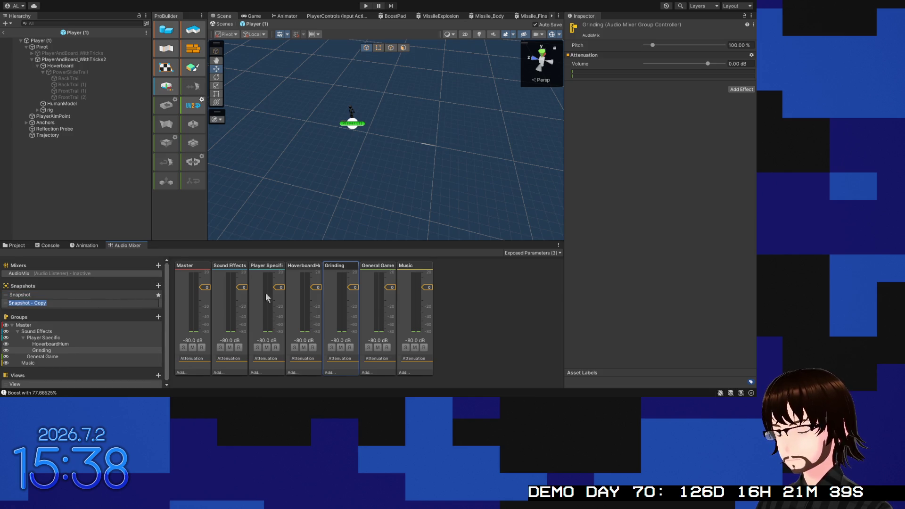
{"action": "left_click", "coordinate": [320, 288]}
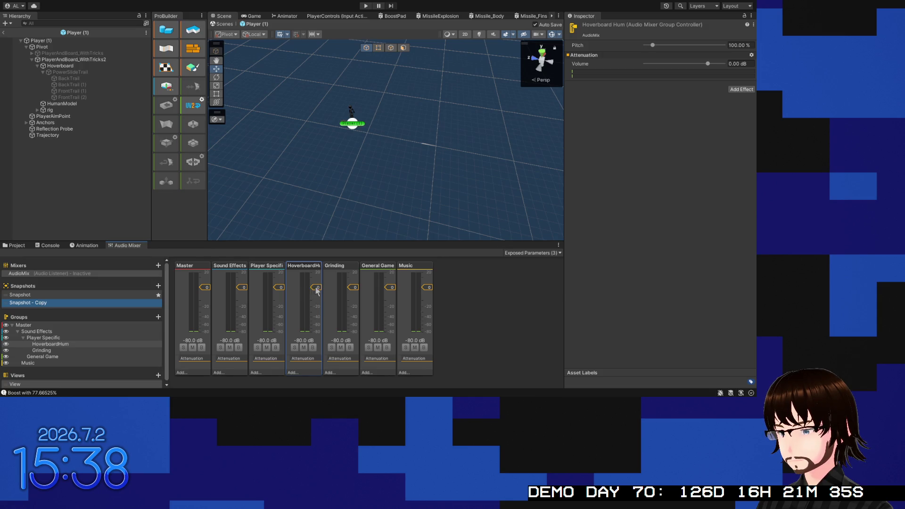
{"action": "left_click_drag", "start_coordinate": [317, 288], "coordinate": [317, 351]}
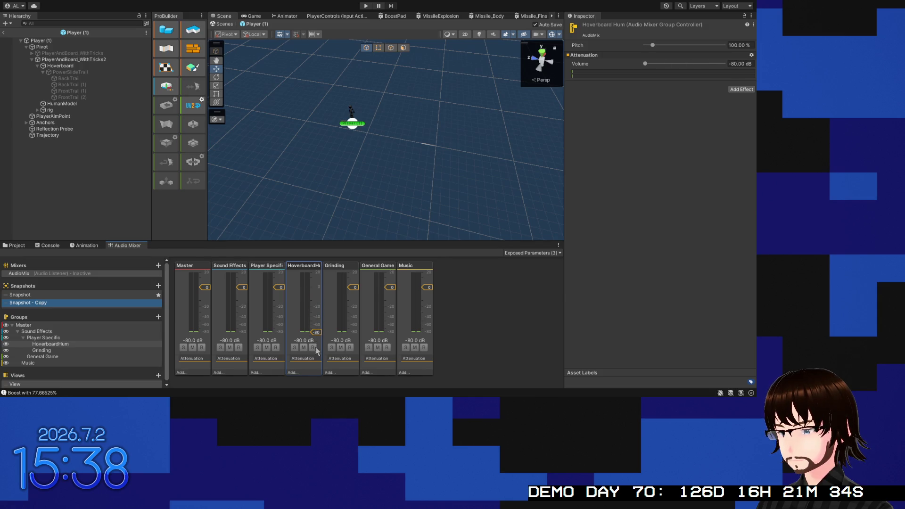
{"action": "left_click", "coordinate": [57, 294]}
{"action": "left_click", "coordinate": [65, 302]}
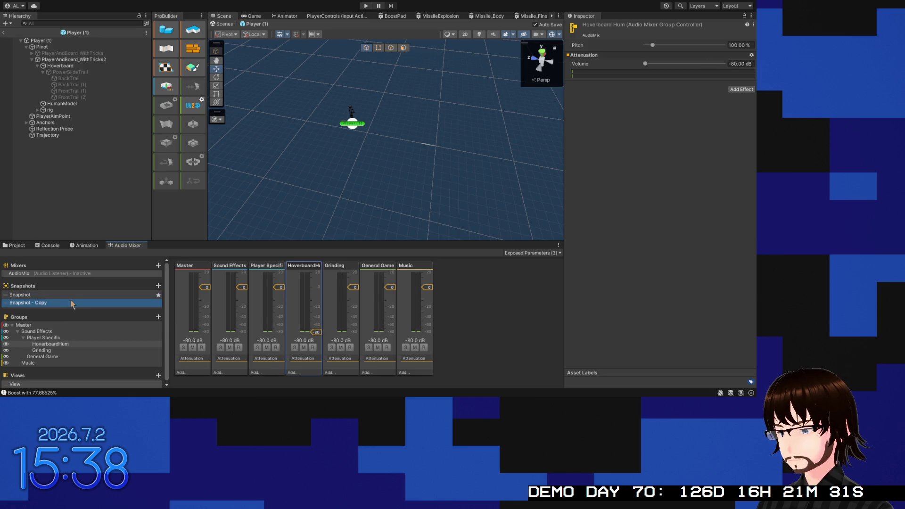
{"action": "left_click", "coordinate": [56, 303]}
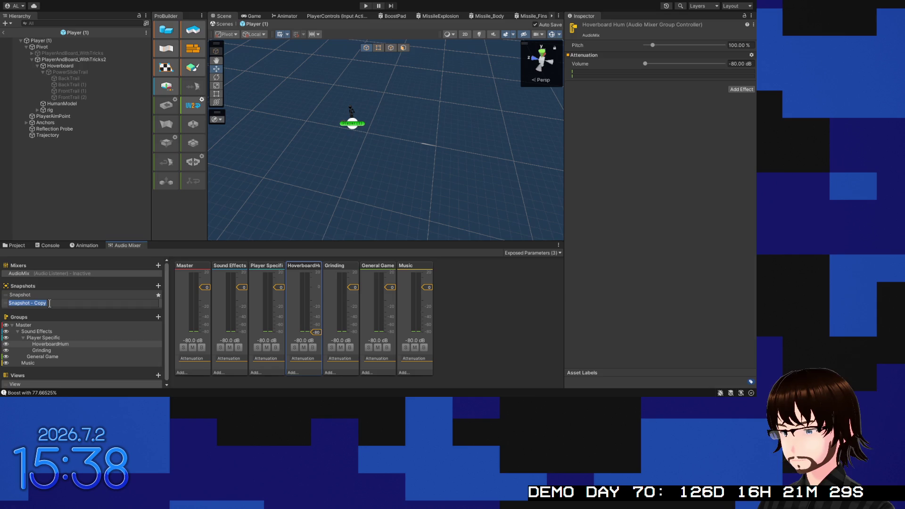
{"action": "type", "text": "Gri"}
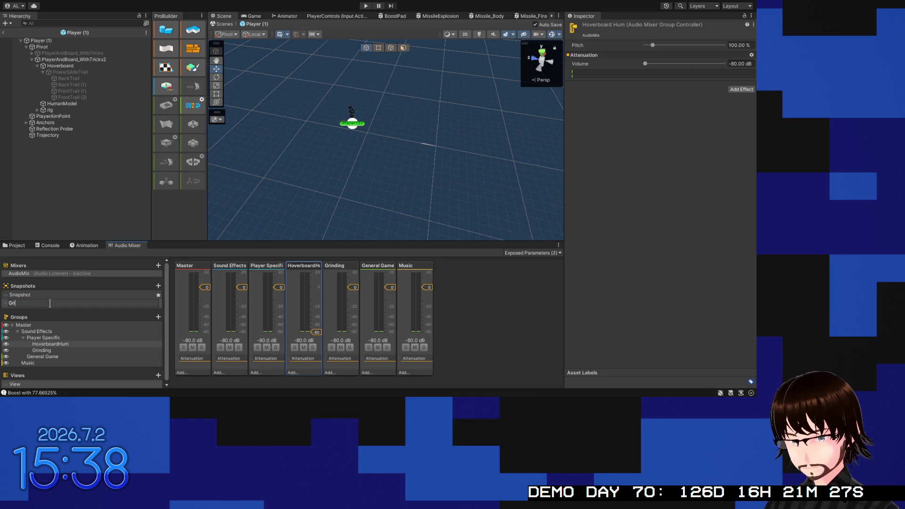
{"action": "type", "text": "nding"}
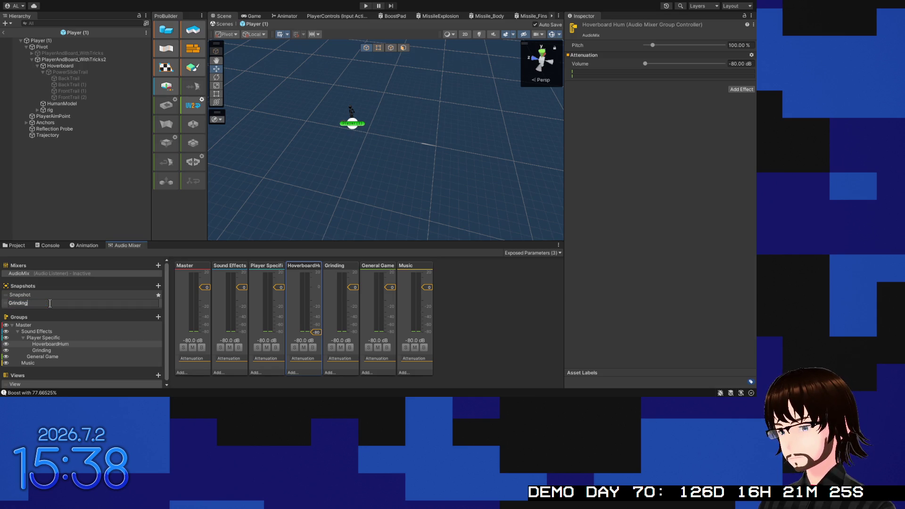
{"action": "key", "text": "Return"}
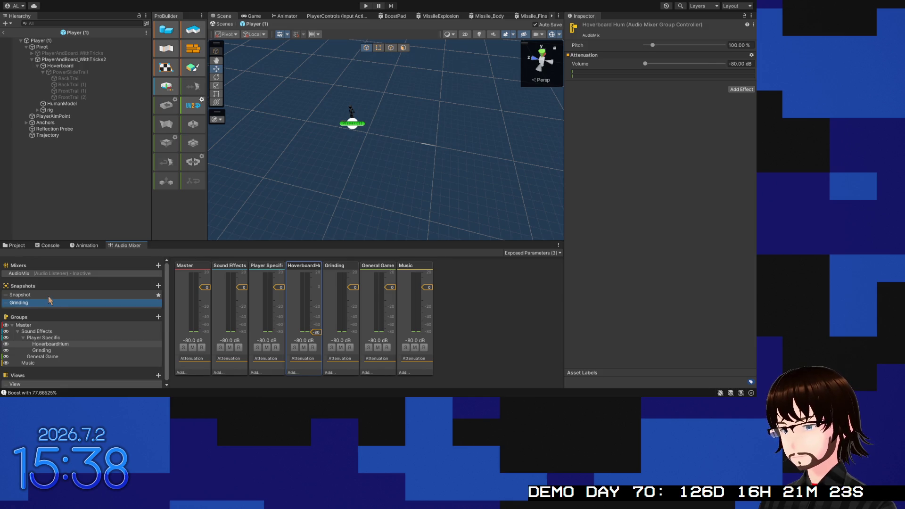
Step: Silence the Grinding group to -80 dB in the original snapshot and rename it HoverboardGrounded
{"action": "left_click", "coordinate": [49, 295]}
{"action": "left_click_drag", "start_coordinate": [353, 287], "coordinate": [352, 332]}
{"action": "double_click", "coordinate": [35, 295]}
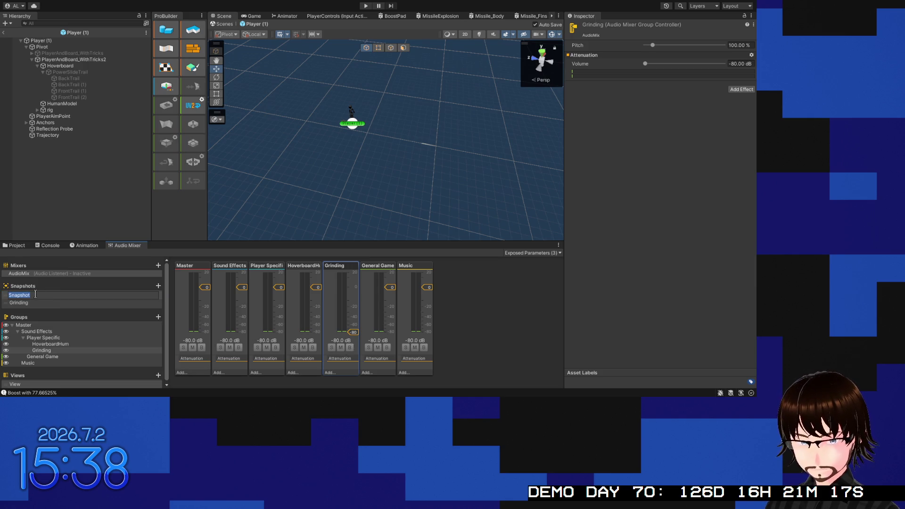
{"action": "type", "text": "Hoverb"}
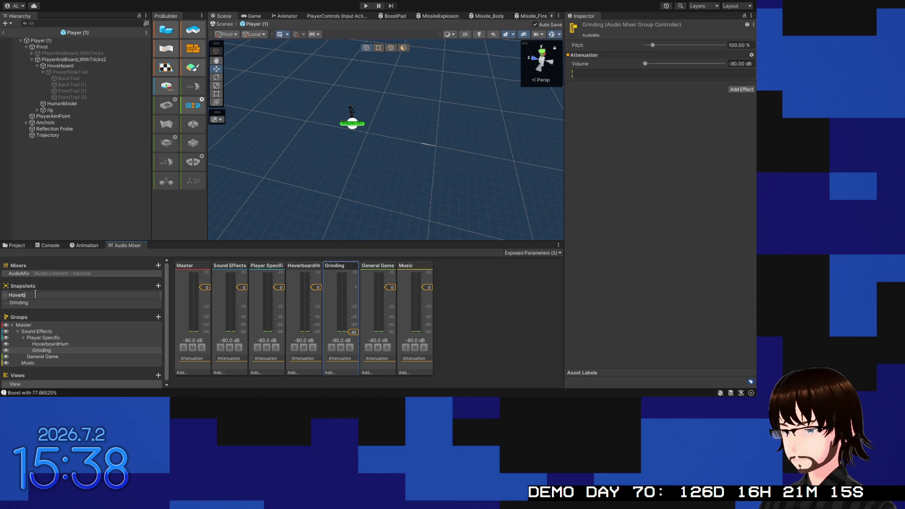
{"action": "type", "text": "oard"}
{"action": "key", "text": "Return"}
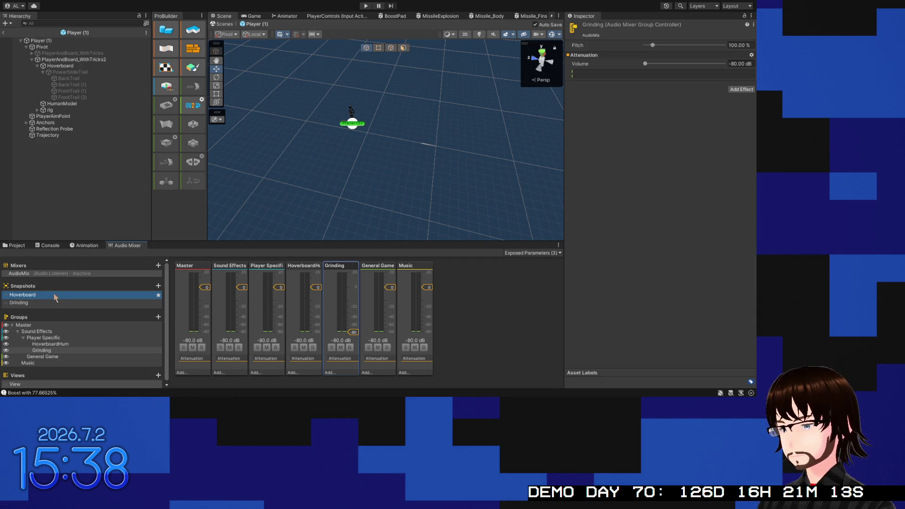
{"action": "double_click", "coordinate": [49, 292]}
{"action": "left_click", "coordinate": [46, 293]}
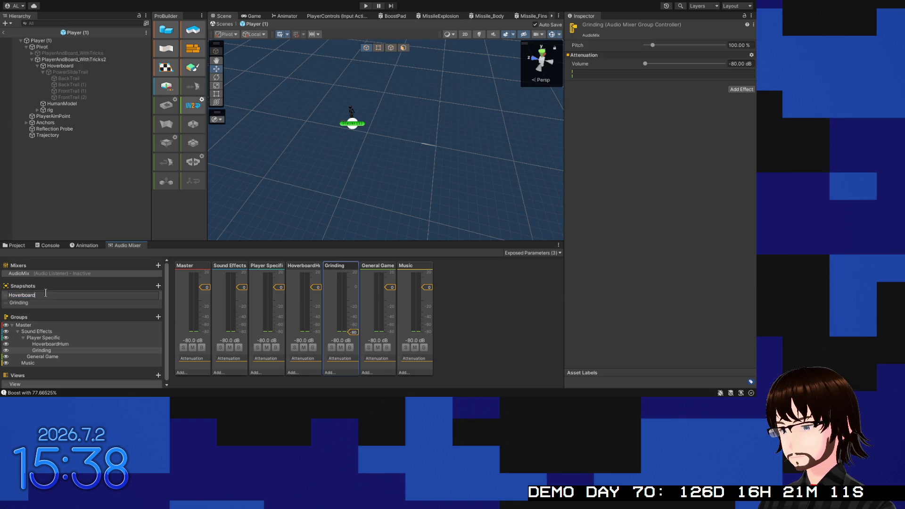
{"action": "type", "text": "Grounded"}
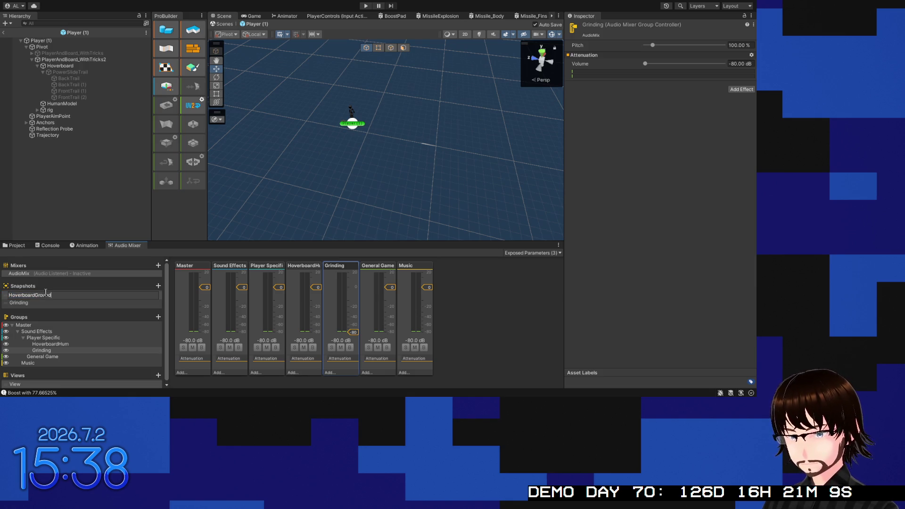
{"action": "key", "text": "Return"}
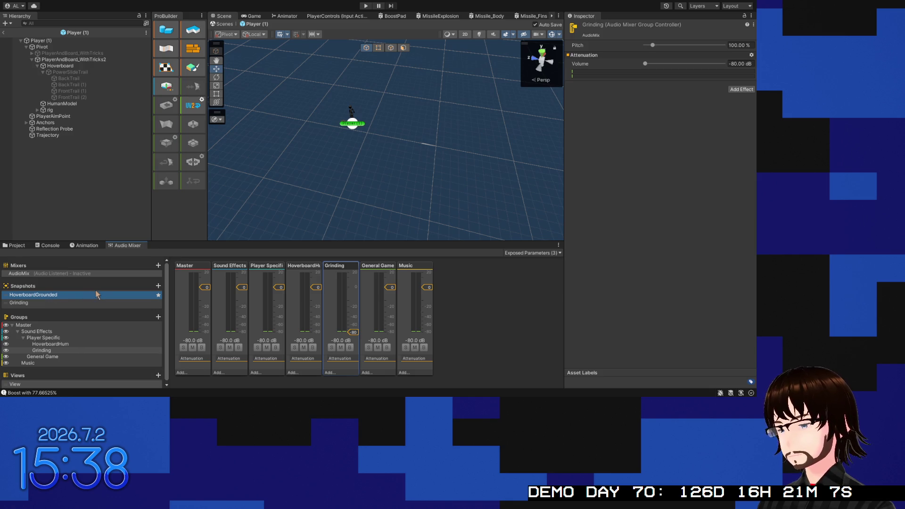
Step: Duplicate HoverboardGrounded and name the copy HoverboardInAir
{"action": "left_click", "coordinate": [158, 285]}
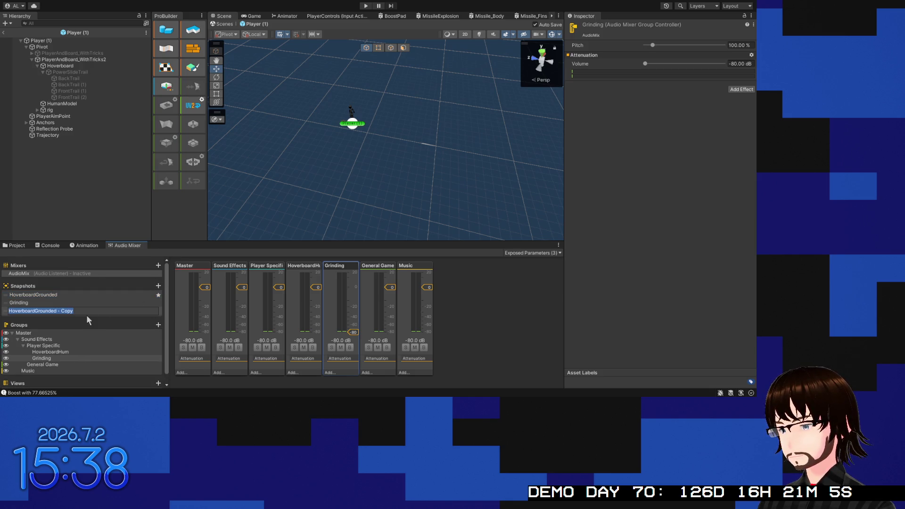
{"action": "left_click_drag", "start_coordinate": [76, 312], "coordinate": [36, 315]}
{"action": "type", "text": "InAir"}
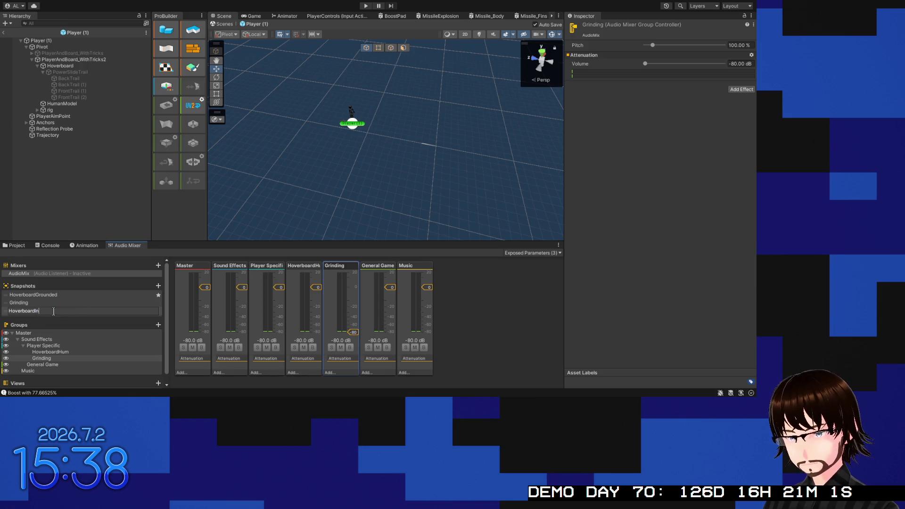
{"action": "key", "text": "Return"}
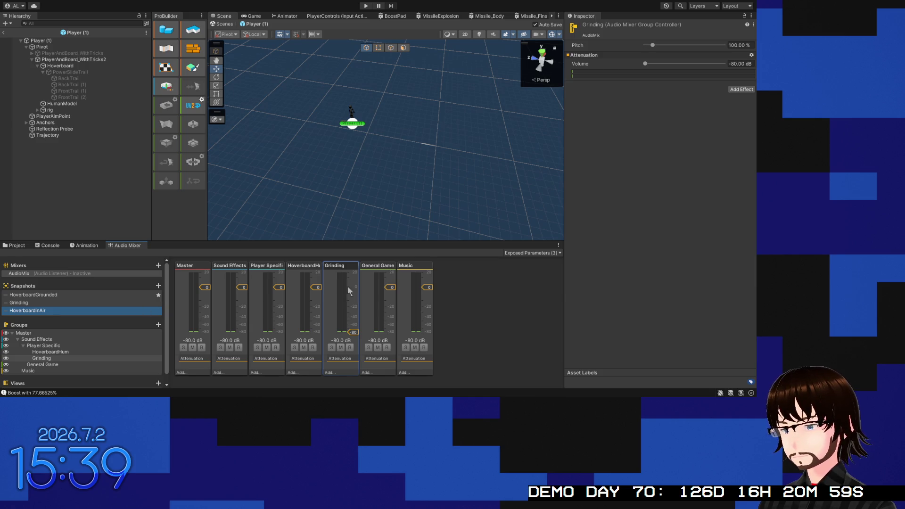
{"action": "left_click", "coordinate": [317, 299]}
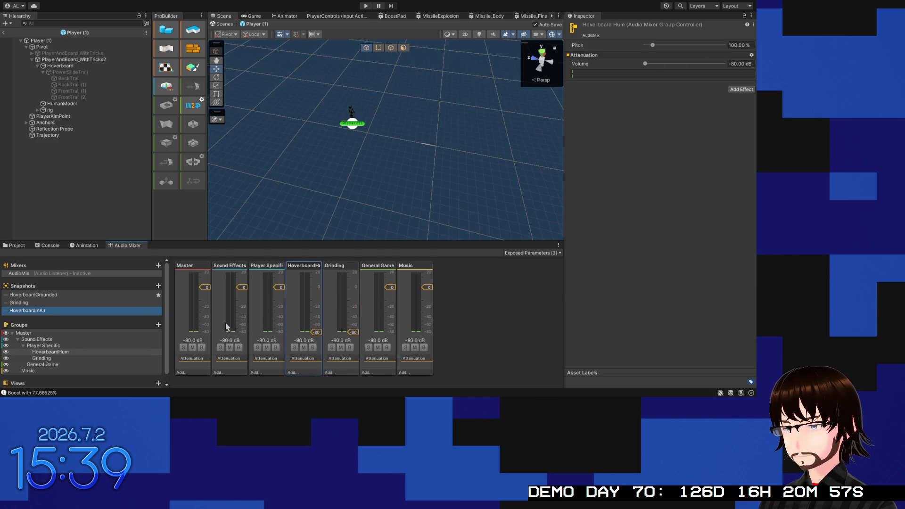
Step: Switch between HoverboardGrounded, Grinding and HoverboardInAir snapshots to check HoverboardHum at 0 dB versus -80 dB
{"action": "left_click", "coordinate": [50, 295]}
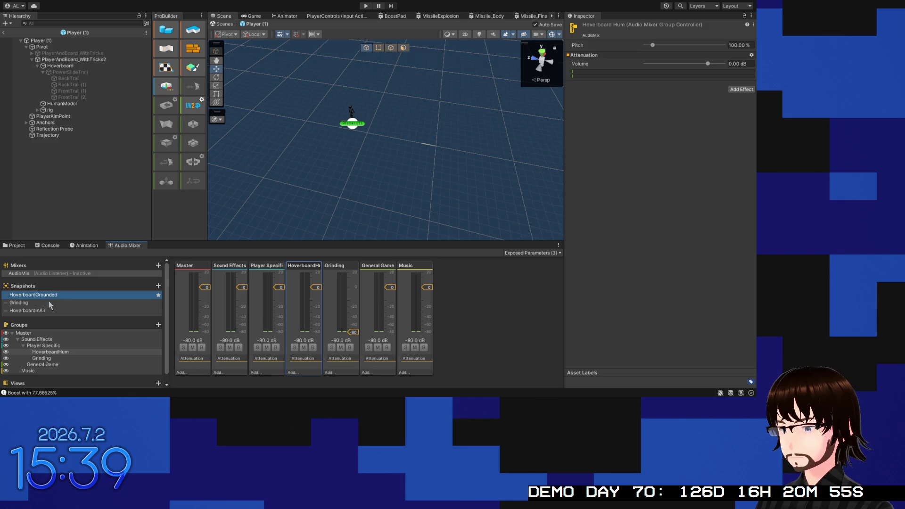
{"action": "left_click", "coordinate": [49, 302]}
{"action": "left_click", "coordinate": [52, 309]}
{"action": "left_click", "coordinate": [60, 295]}
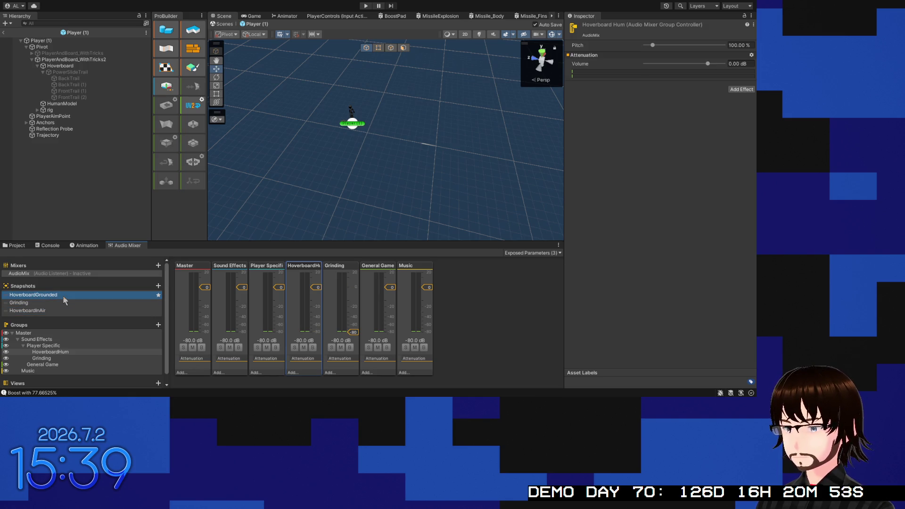
{"action": "left_click", "coordinate": [59, 308]}
{"action": "left_click", "coordinate": [64, 303]}
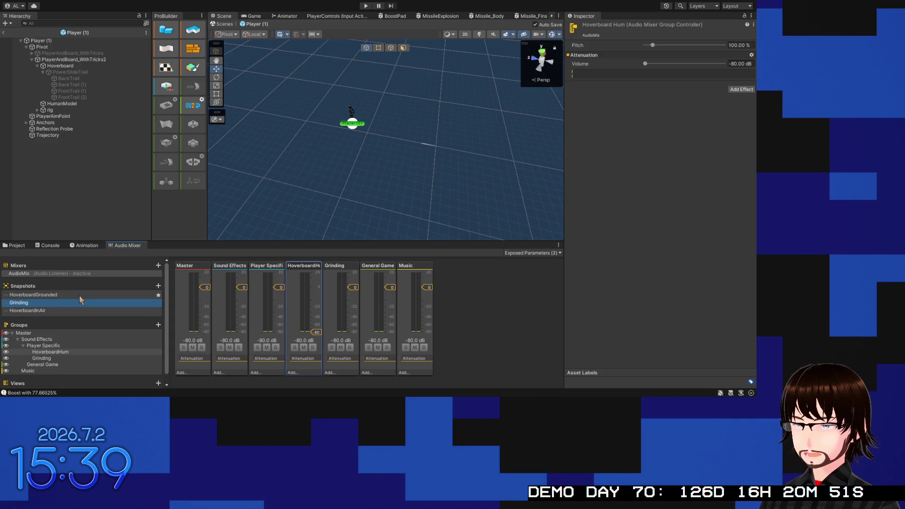
{"action": "left_click", "coordinate": [81, 296]}
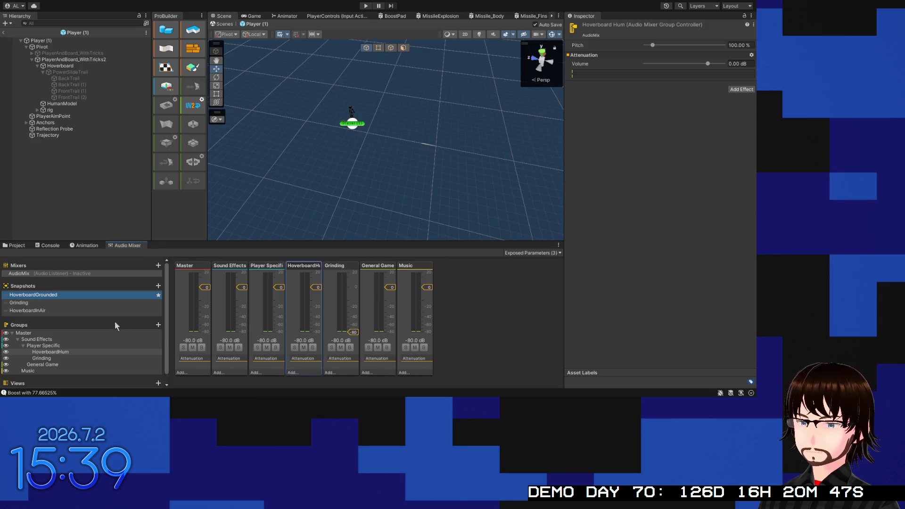
{"action": "left_click", "coordinate": [47, 359]}
{"action": "left_click", "coordinate": [54, 352]}
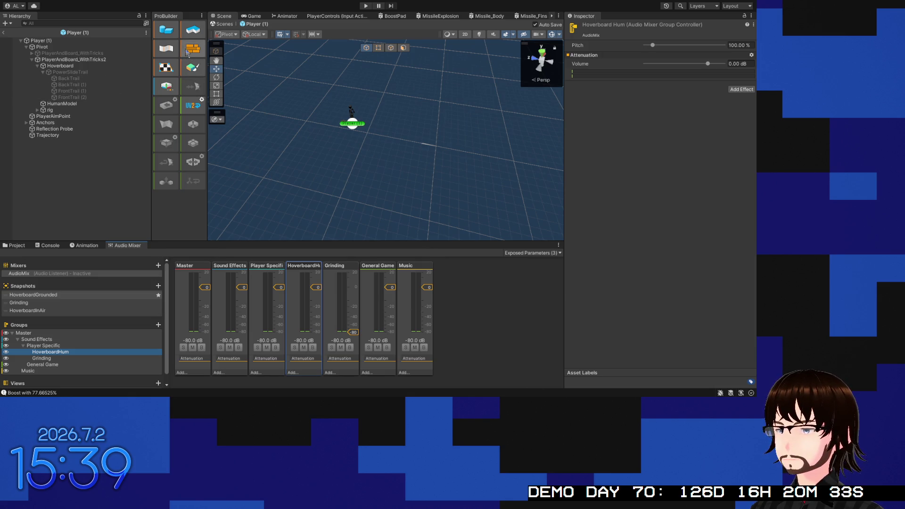
Step: Set the Hoverboard Audio Source Output to the HoverboardHum (AudioMix) group
{"action": "left_click", "coordinate": [60, 66]}
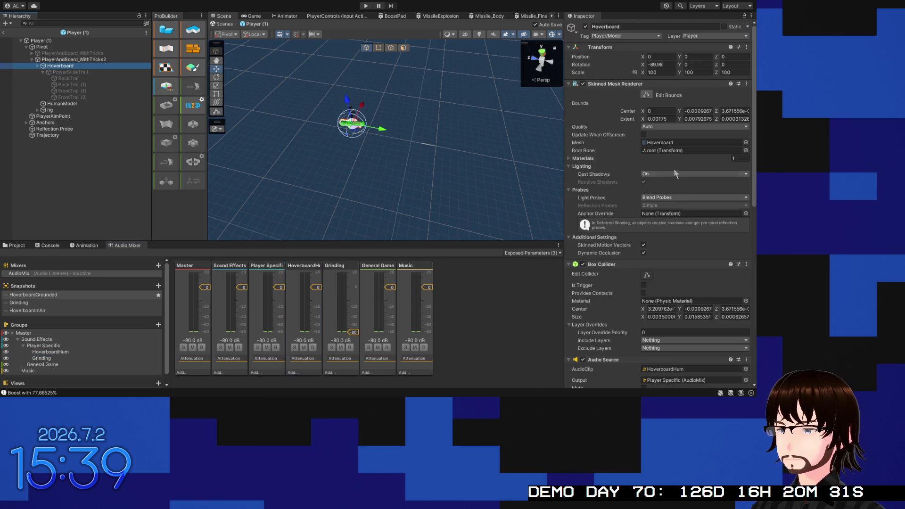
{"action": "scroll", "coordinate": [683, 212], "scroll_direction": "down", "scroll_amount": 3}
{"action": "left_click", "coordinate": [745, 294]}
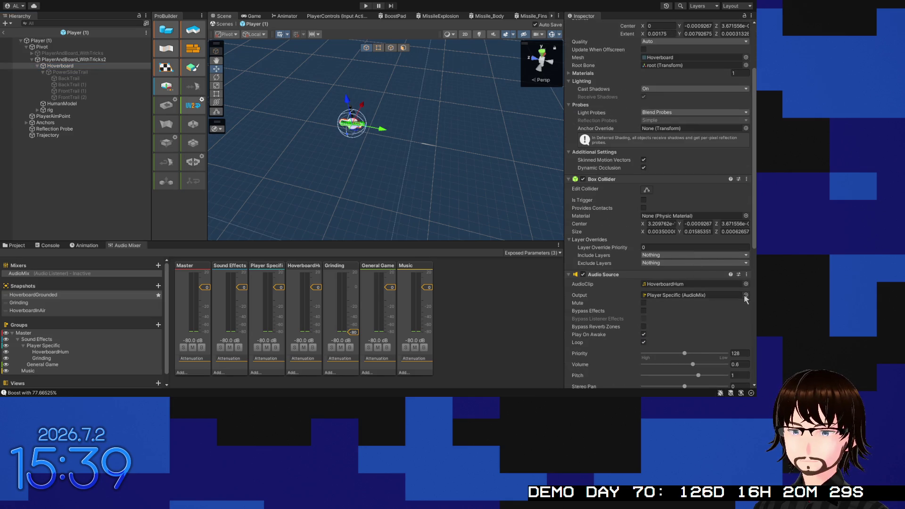
{"action": "key", "text": "Down"}
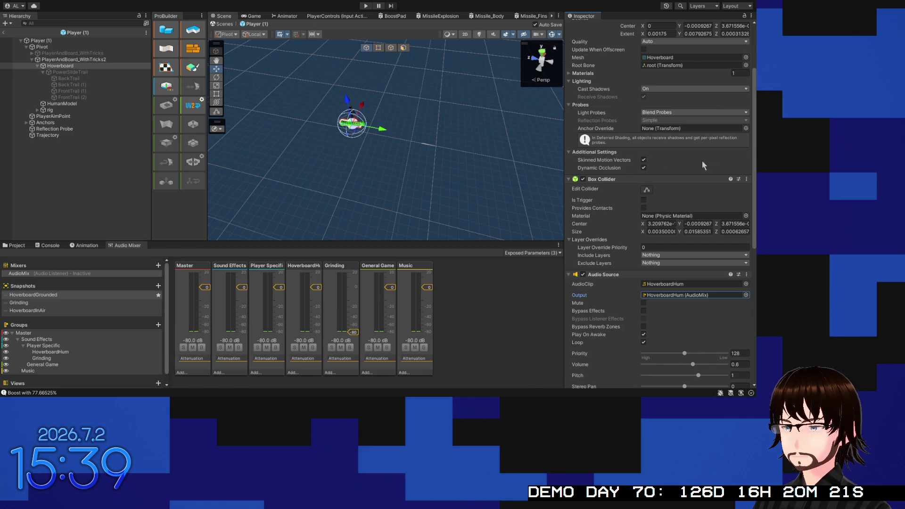
{"action": "scroll", "coordinate": [657, 238], "scroll_direction": "up", "scroll_amount": 2}
{"action": "scroll", "coordinate": [657, 239], "scroll_direction": "down", "scroll_amount": 2}
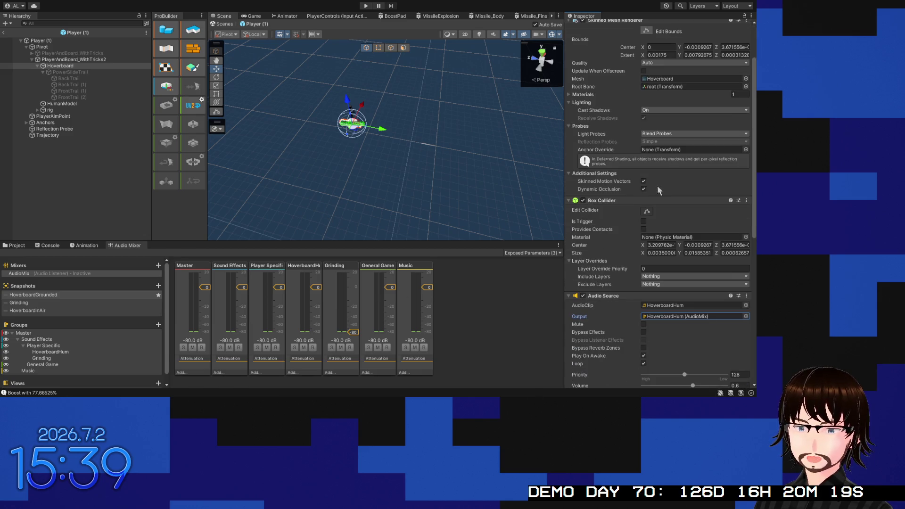
{"action": "left_click", "coordinate": [67, 40]}
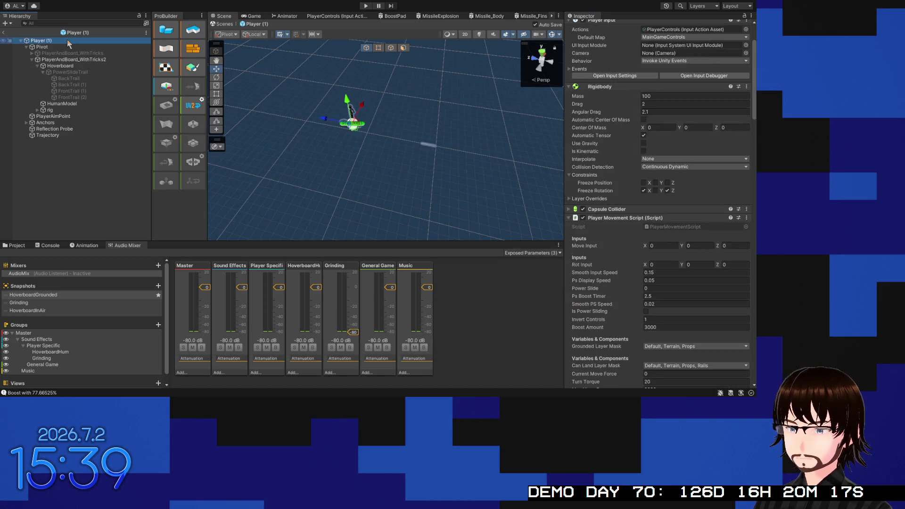
Step: Open PlayerMovementScript.cs in Visual Studio and scroll to the field declarations around lines 27–57
{"action": "double_click", "coordinate": [657, 227]}
{"action": "scroll", "coordinate": [387, 193], "scroll_direction": "up", "scroll_amount": 10}
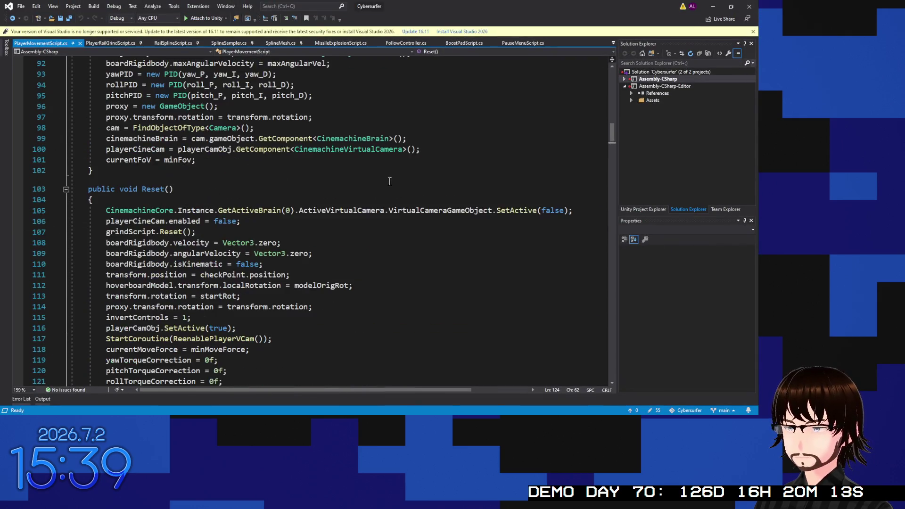
{"action": "scroll", "coordinate": [390, 181], "scroll_direction": "up", "scroll_amount": 14}
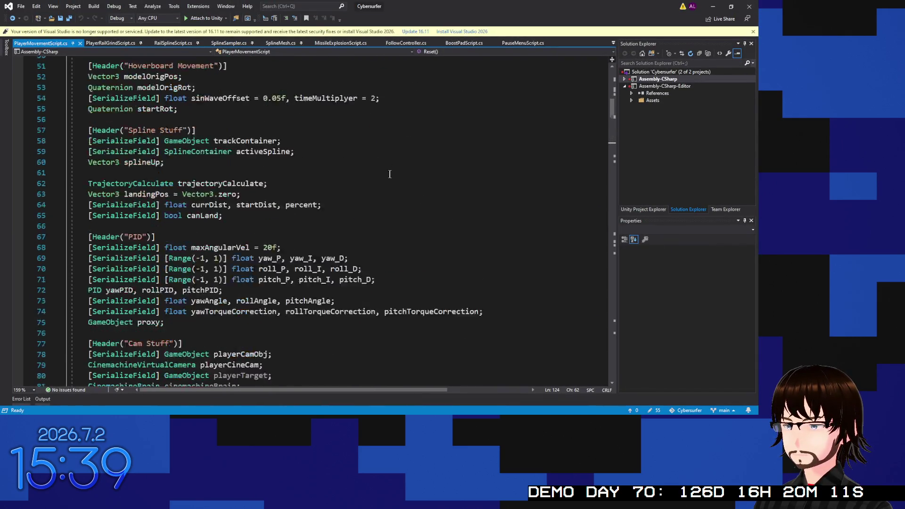
{"action": "scroll", "coordinate": [394, 176], "scroll_direction": "up", "scroll_amount": 15}
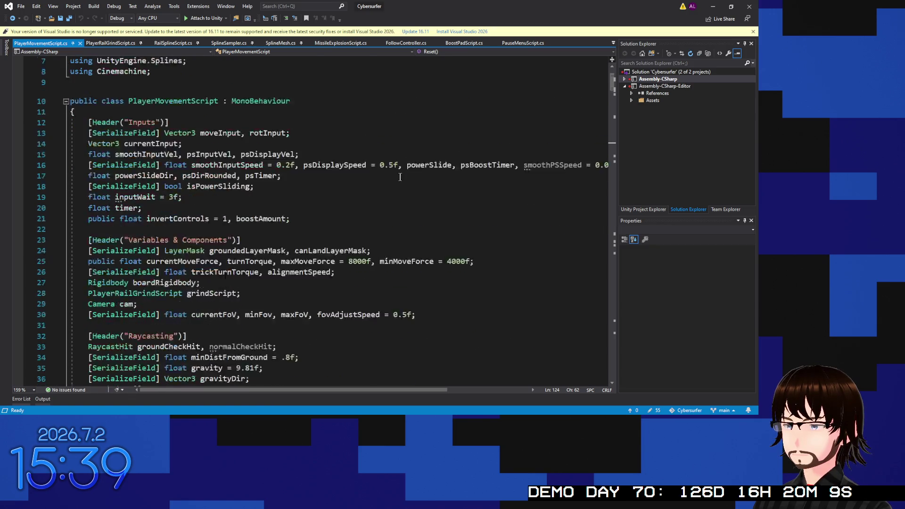
{"action": "scroll", "coordinate": [400, 177], "scroll_direction": "down", "scroll_amount": 20}
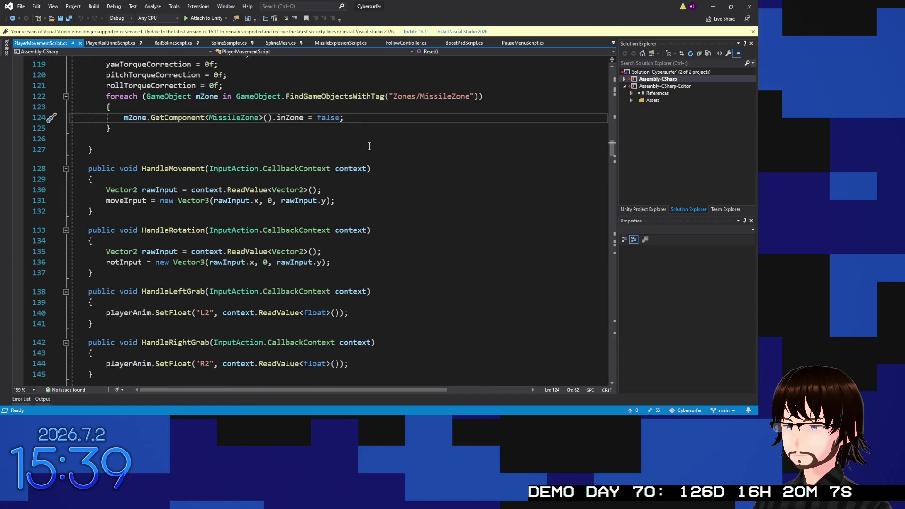
{"action": "scroll", "coordinate": [369, 143], "scroll_direction": "down", "scroll_amount": 19}
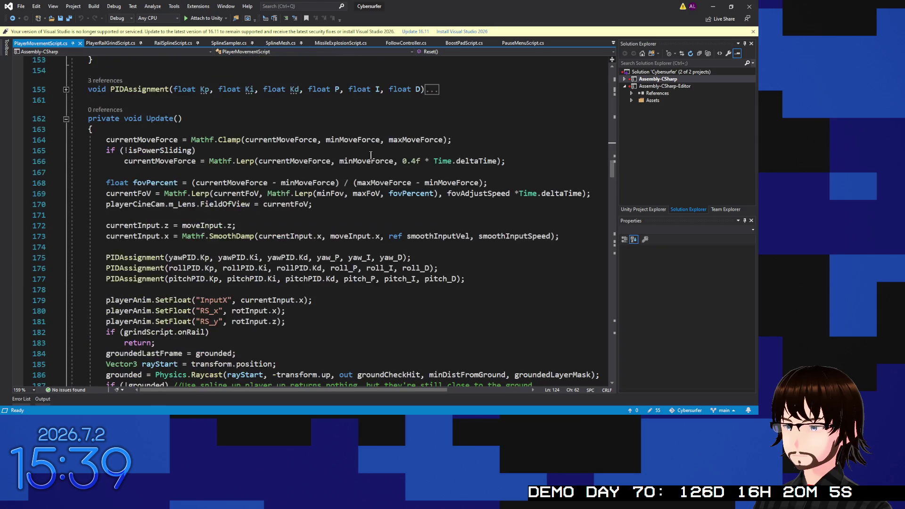
{"action": "scroll", "coordinate": [376, 158], "scroll_direction": "down", "scroll_amount": 16}
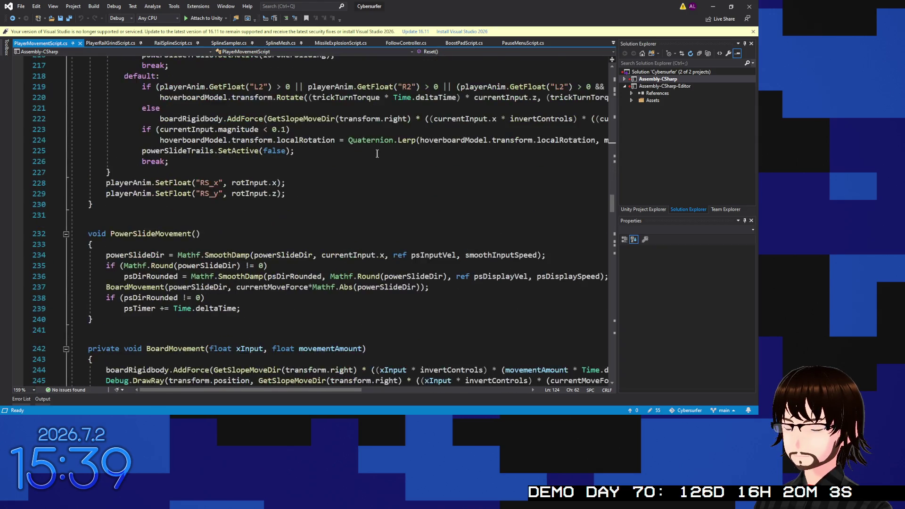
{"action": "scroll", "coordinate": [377, 153], "scroll_direction": "down", "scroll_amount": 9}
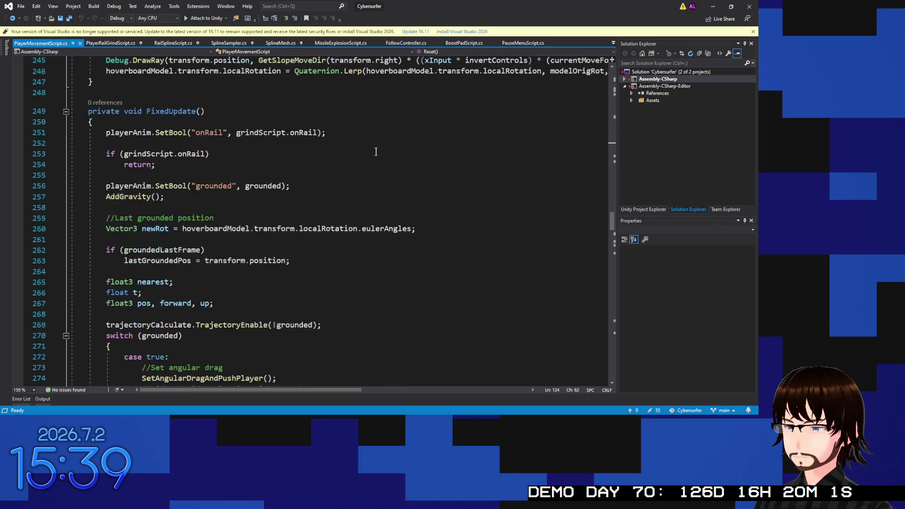
{"action": "scroll", "coordinate": [376, 152], "scroll_direction": "up", "scroll_amount": 1}
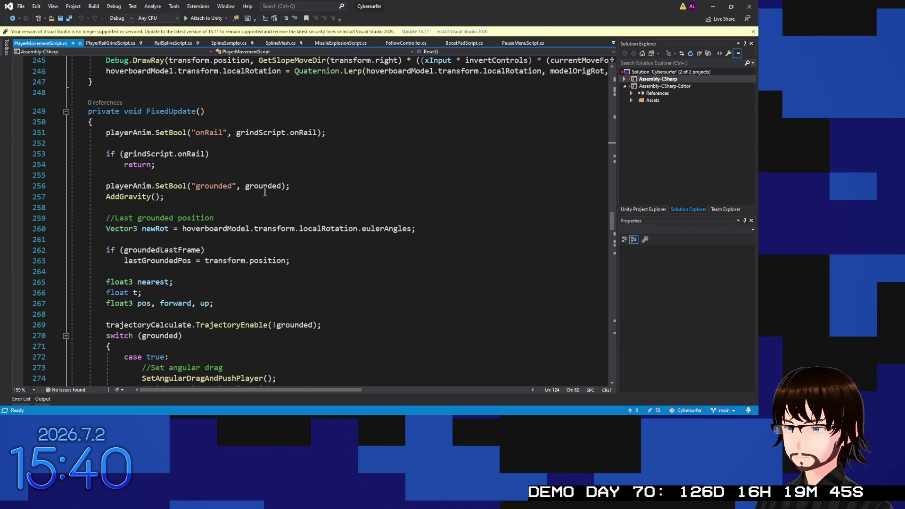
{"action": "scroll", "coordinate": [232, 208], "scroll_direction": "down", "scroll_amount": 3}
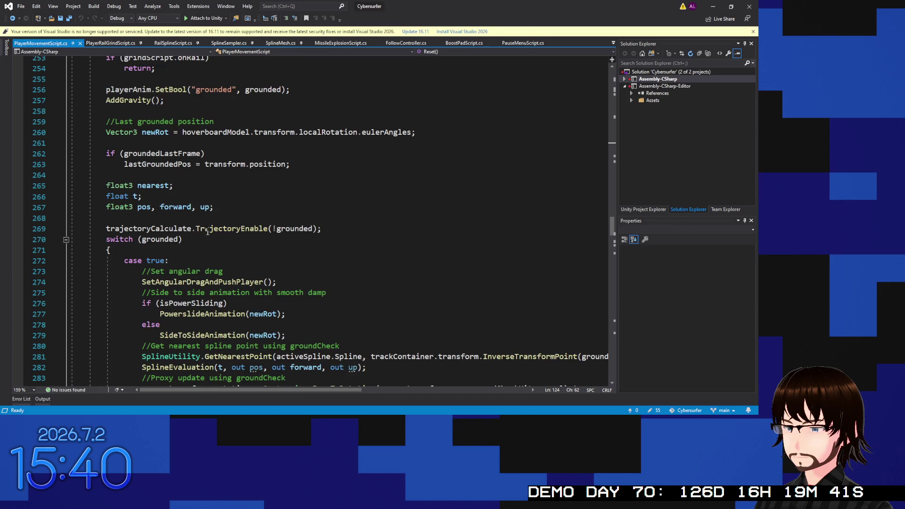
{"action": "scroll", "coordinate": [207, 232], "scroll_direction": "down", "scroll_amount": 3}
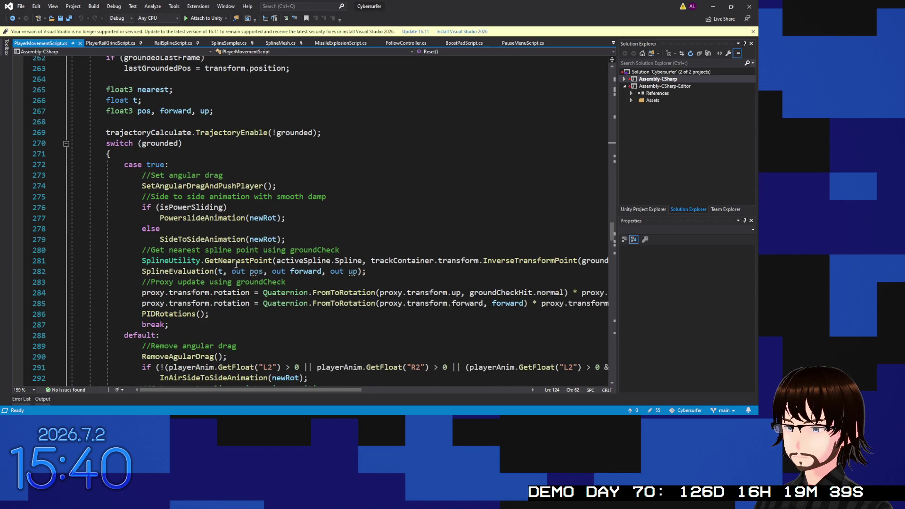
{"action": "left_click", "coordinate": [224, 312]}
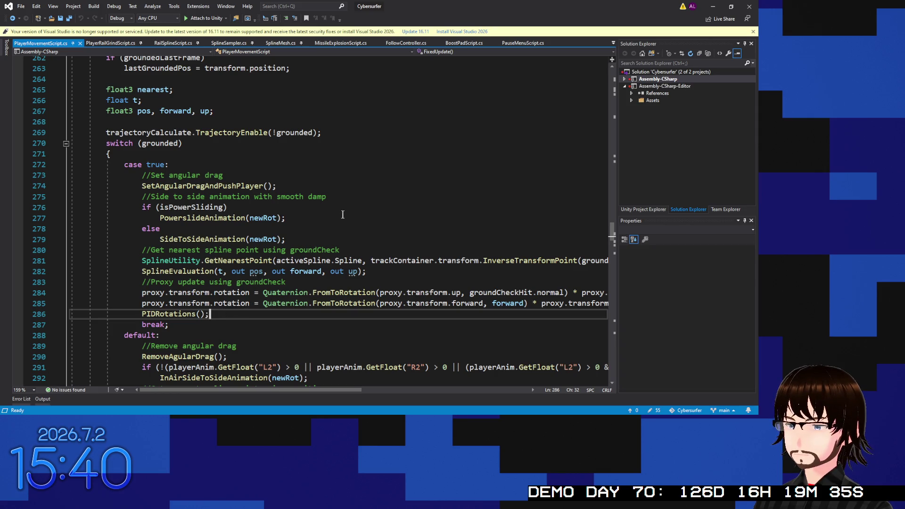
{"action": "scroll", "coordinate": [385, 128], "scroll_direction": "up", "scroll_amount": 20}
{"action": "scroll", "coordinate": [384, 128], "scroll_direction": "up", "scroll_amount": 20}
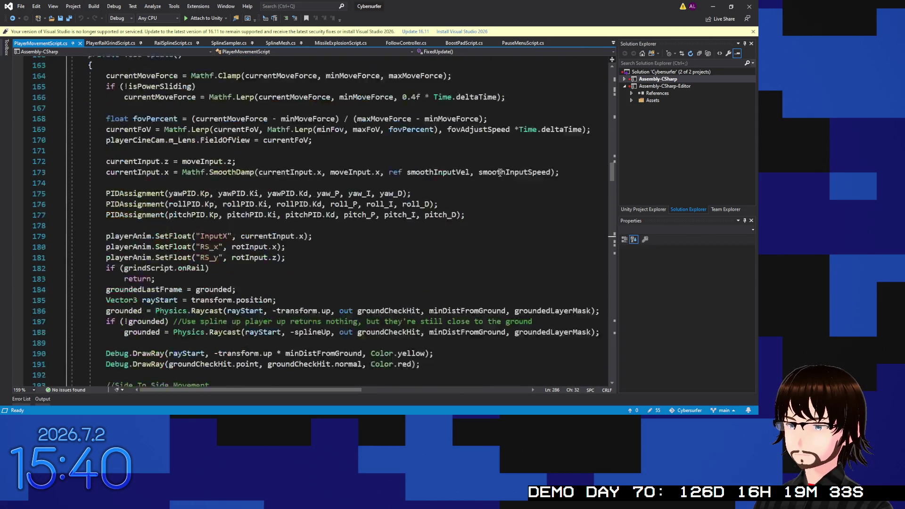
{"action": "left_click_drag", "start_coordinate": [610, 170], "coordinate": [609, 76]}
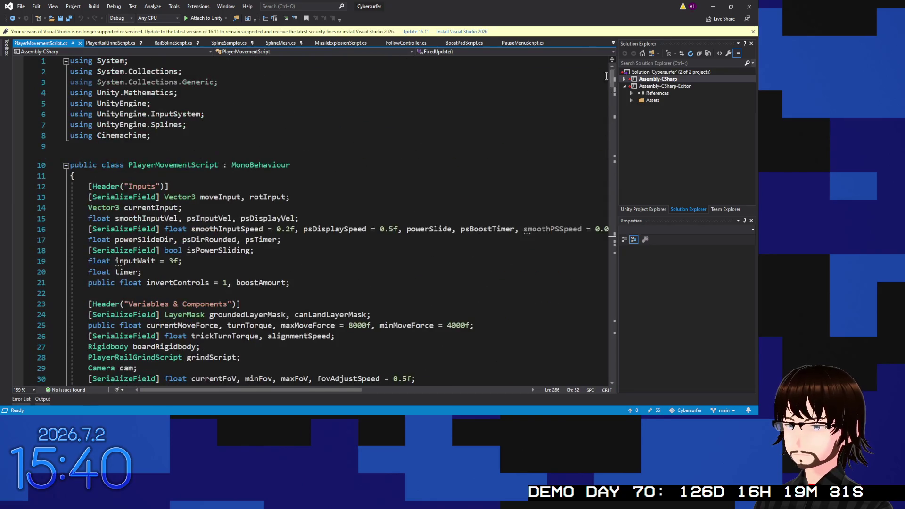
{"action": "scroll", "coordinate": [156, 158], "scroll_direction": "down", "scroll_amount": 3}
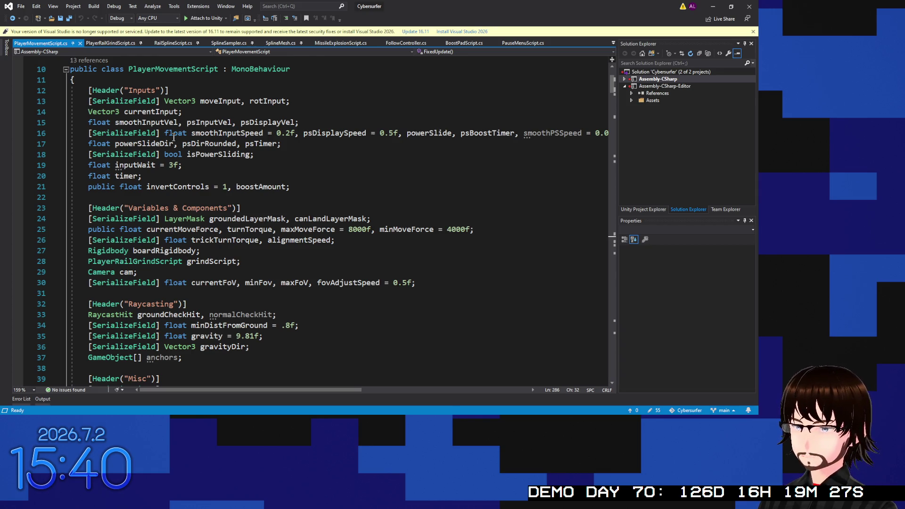
{"action": "scroll", "coordinate": [168, 146], "scroll_direction": "down", "scroll_amount": 13}
{"action": "scroll", "coordinate": [171, 157], "scroll_direction": "down", "scroll_amount": 6}
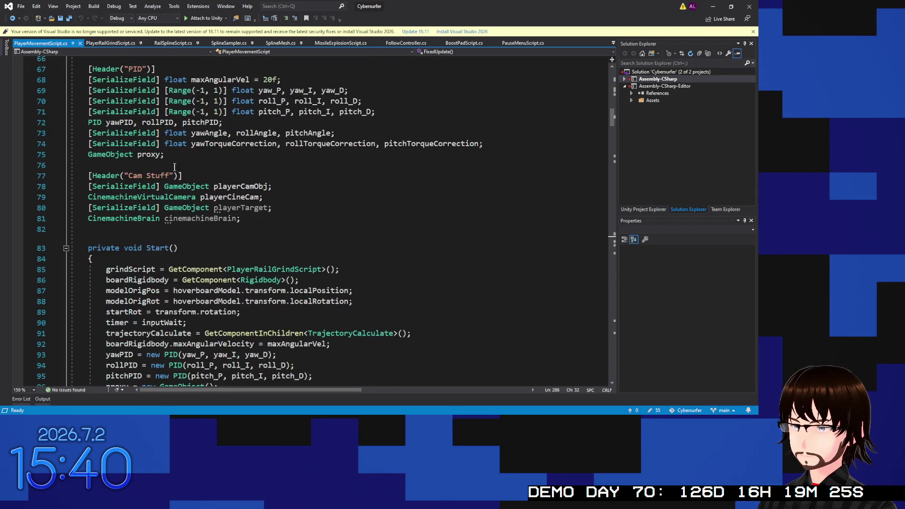
{"action": "scroll", "coordinate": [216, 202], "scroll_direction": "up", "scroll_amount": 3}
{"action": "scroll", "coordinate": [216, 201], "scroll_direction": "up", "scroll_amount": 10}
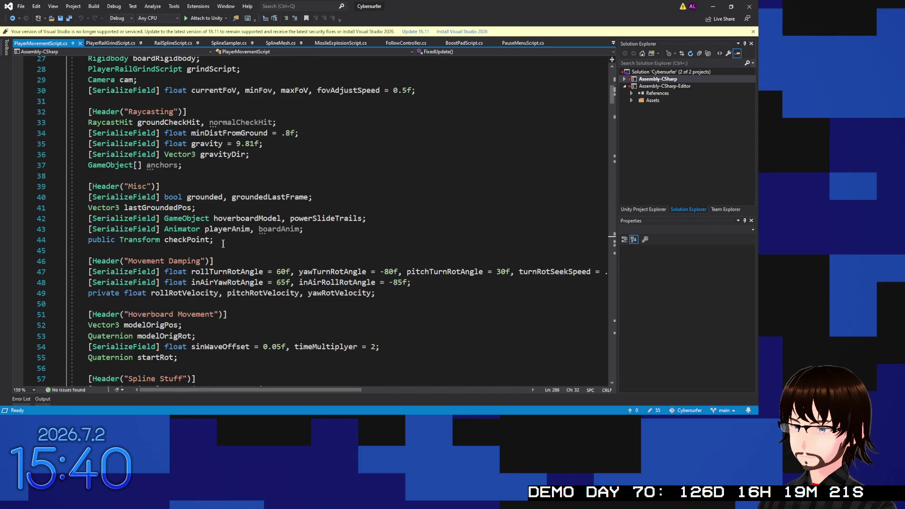
Step: Add an AudioMixer line below the checkPoint field and add the missing using directive via Ctrl+
{"action": "left_click", "coordinate": [224, 243]}
{"action": "key", "text": "Return"}
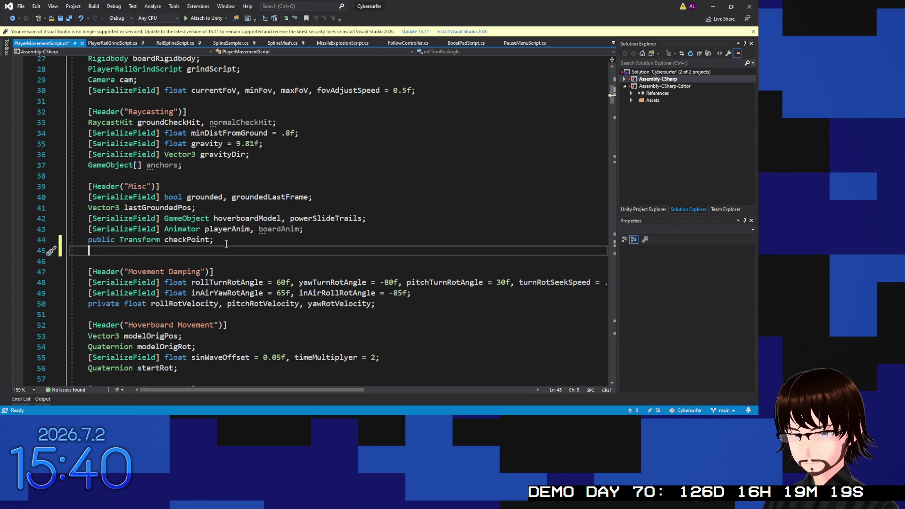
{"action": "type", "text": "Audo"}
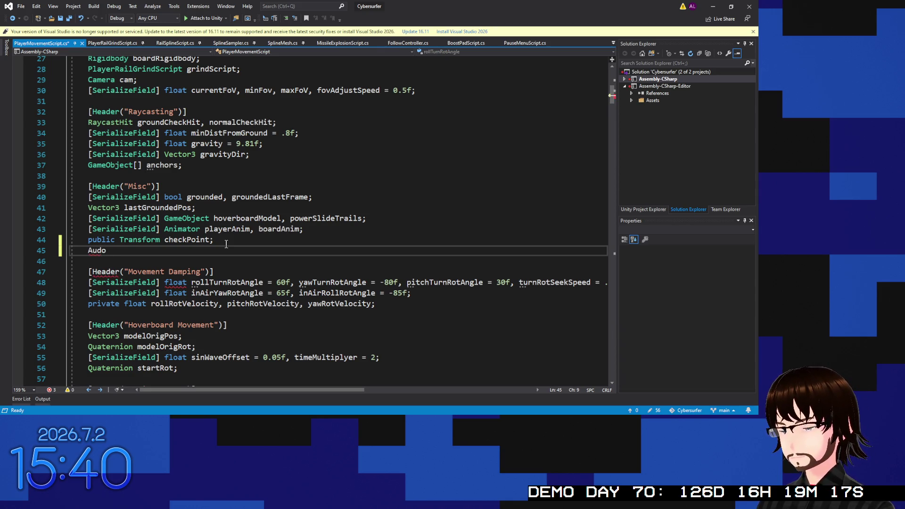
{"action": "key", "text": "BackSpace"}
{"action": "type", "text": "ioMi"}
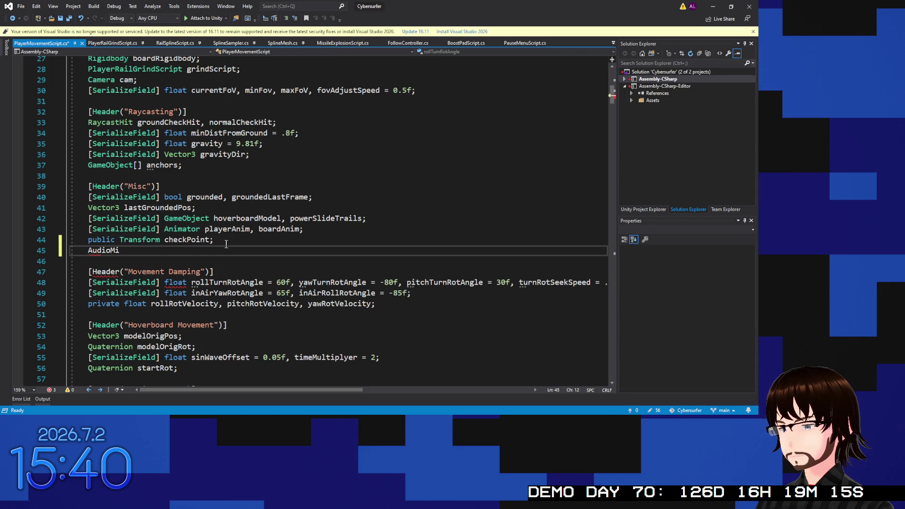
{"action": "type", "text": "xer"}
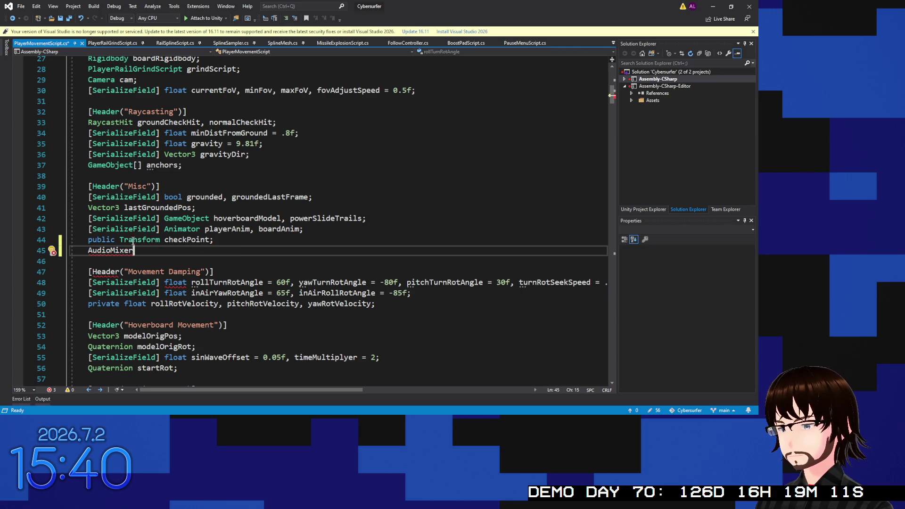
{"action": "left_click", "coordinate": [111, 250]}
{"action": "key", "text": "Left"}
{"action": "key", "text": "Left"}
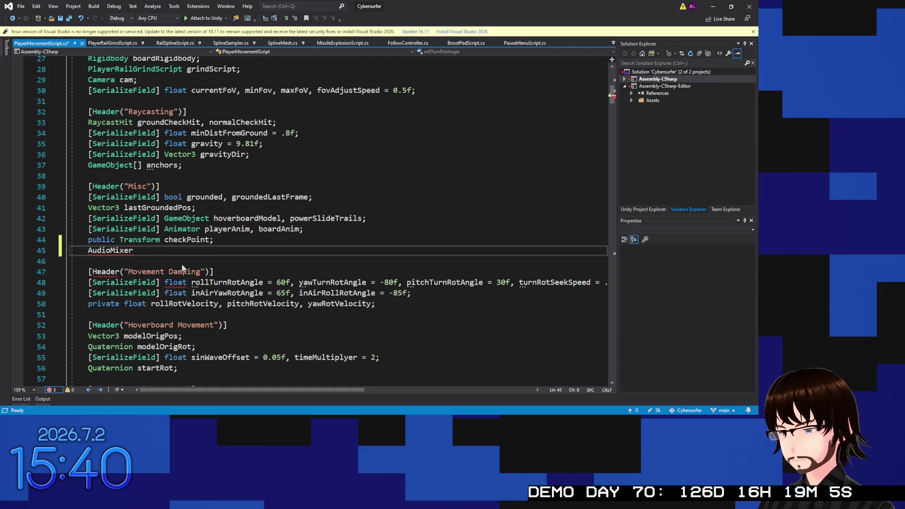
{"action": "left_click", "coordinate": [150, 250]}
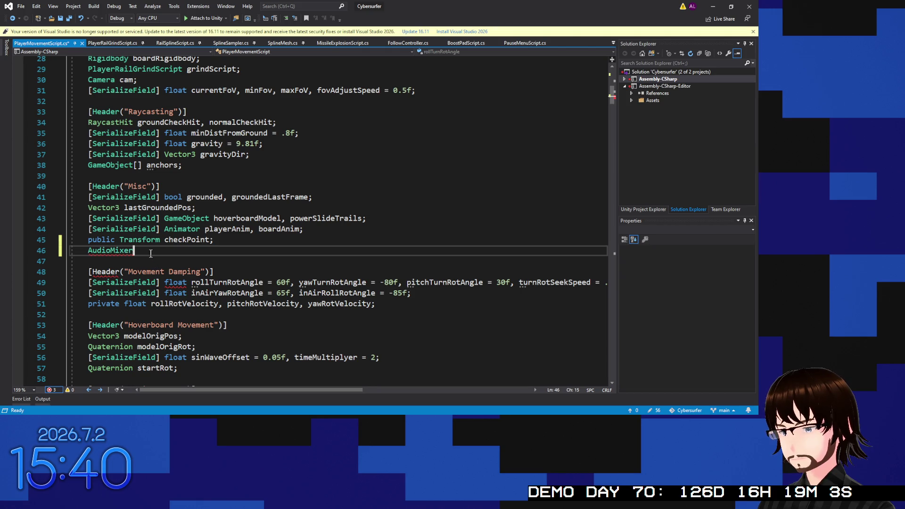
{"action": "key", "text": "ctrl+period"}
{"action": "key", "text": "Return"}
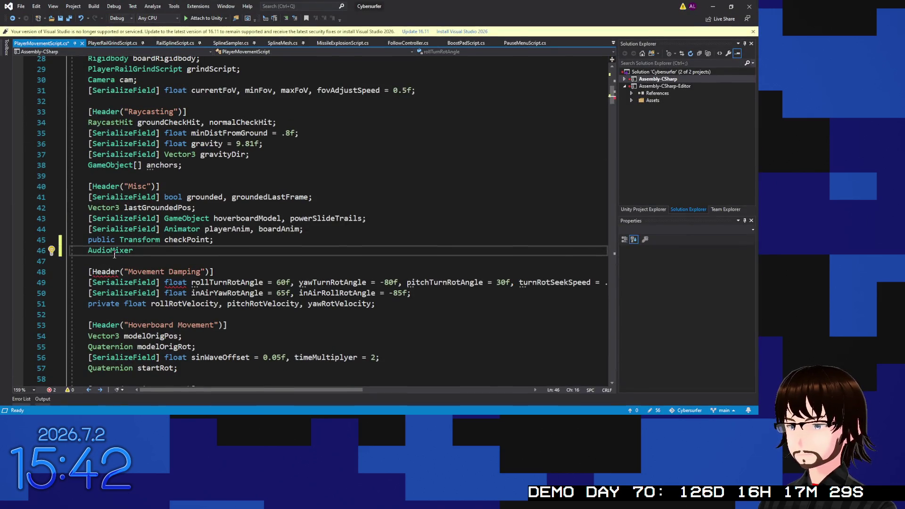
Step: Change the line to declare AudioMixerSnapshot hoverboardGrounded, hoverboardInAir, hoverboardGrinding;
{"action": "double_click", "coordinate": [114, 252]}
{"action": "type", "text": "Aud"}
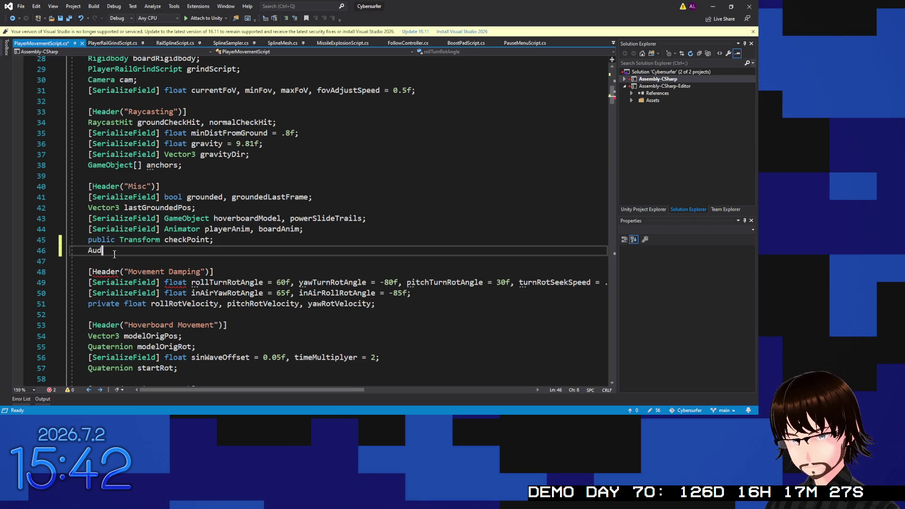
{"action": "type", "text": "ioMi"}
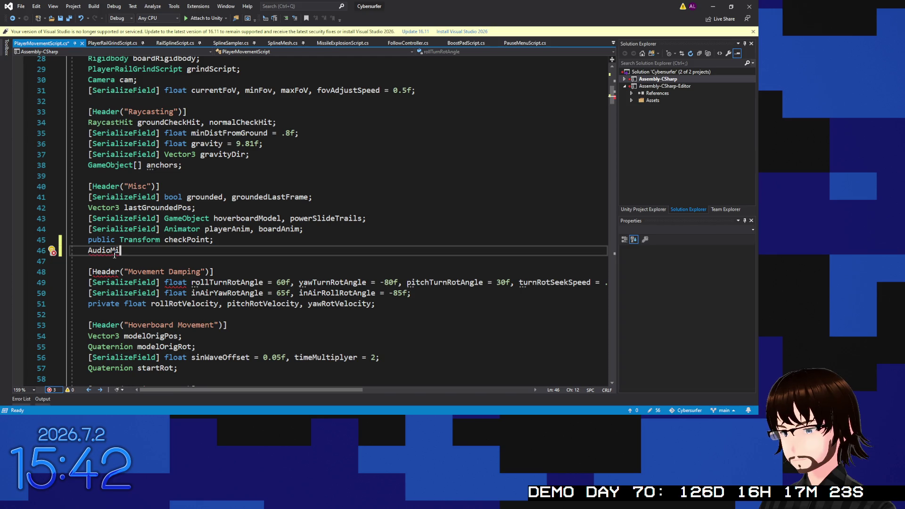
{"action": "type", "text": "xerSnapshot"}
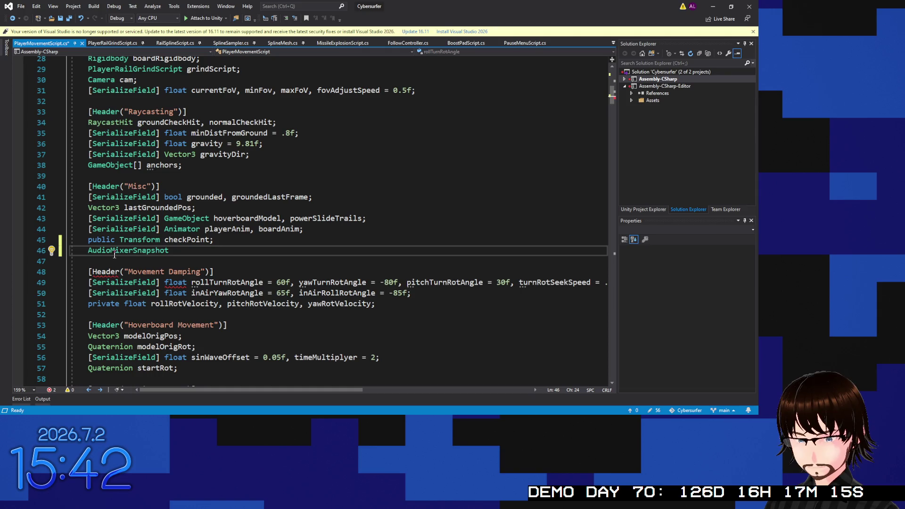
{"action": "type", "text": "hover"}
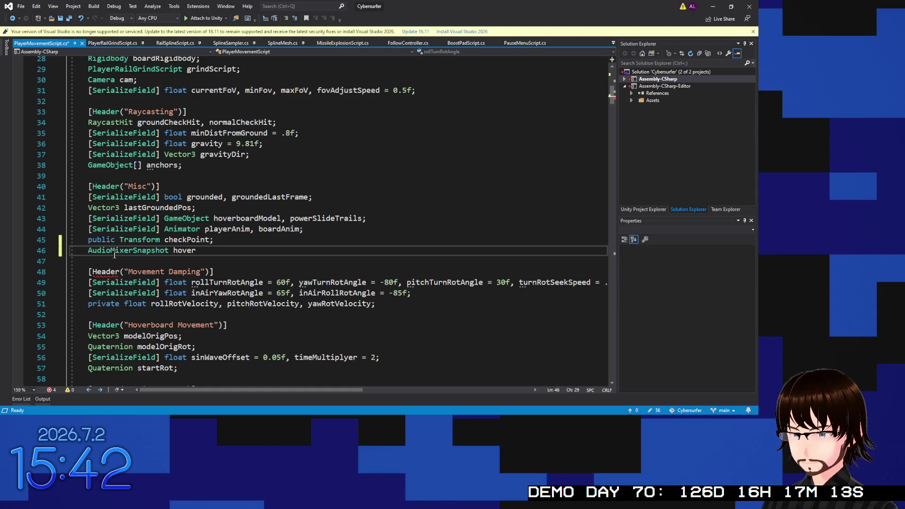
{"action": "type", "text": "board"}
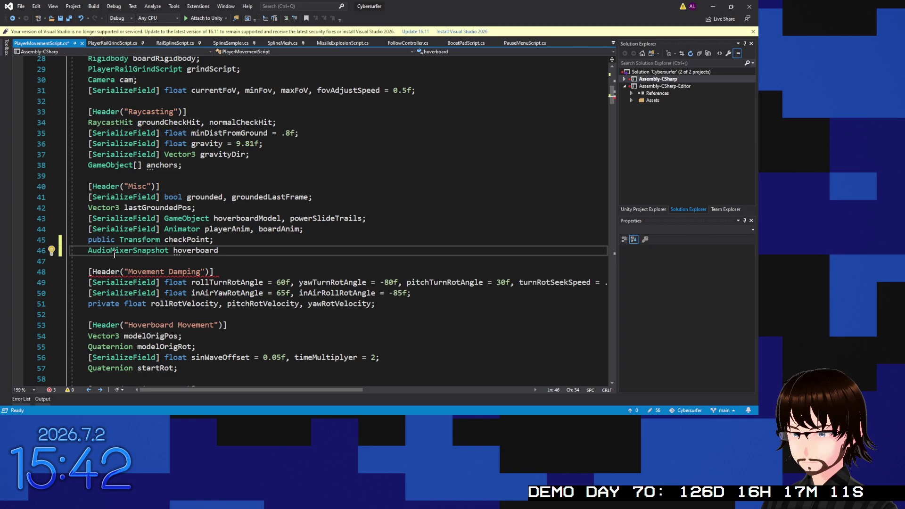
{"action": "type", "text": "Gr"}
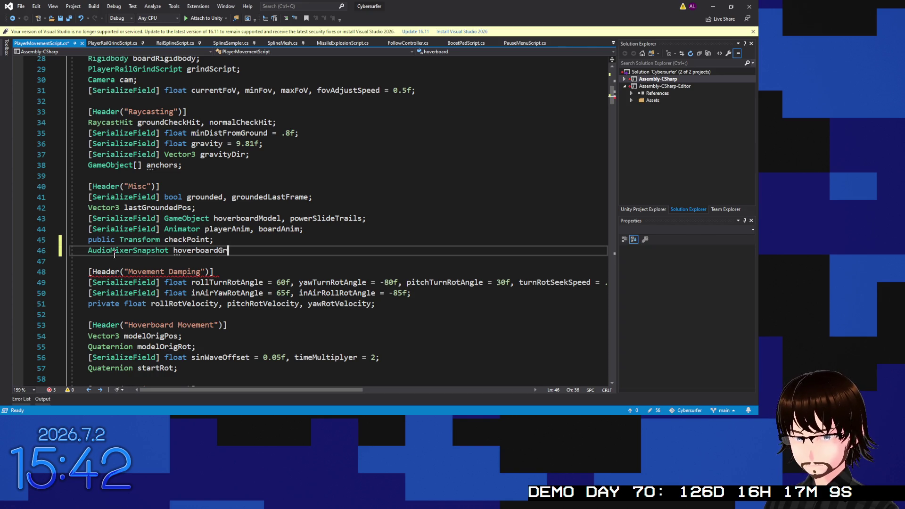
{"action": "type", "text": "ounded, "}
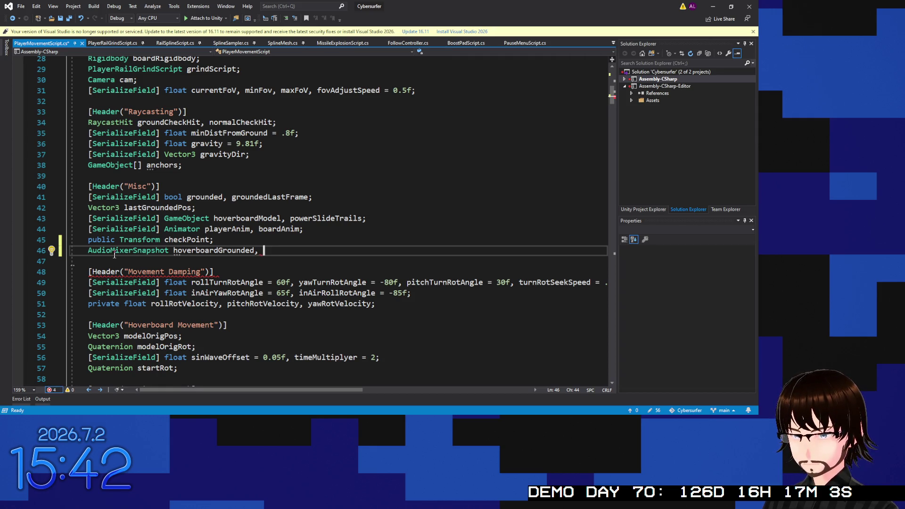
{"action": "type", "text": "hoverboar"}
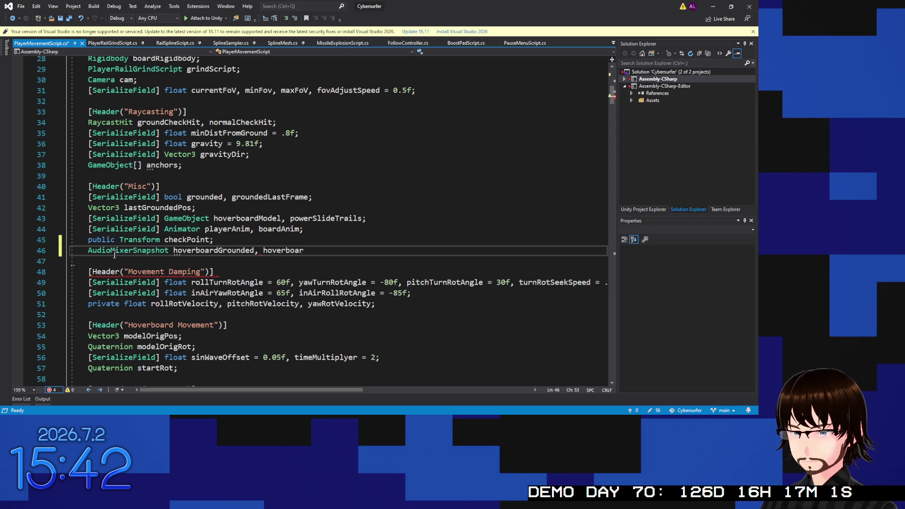
{"action": "type", "text": "dInAir, "}
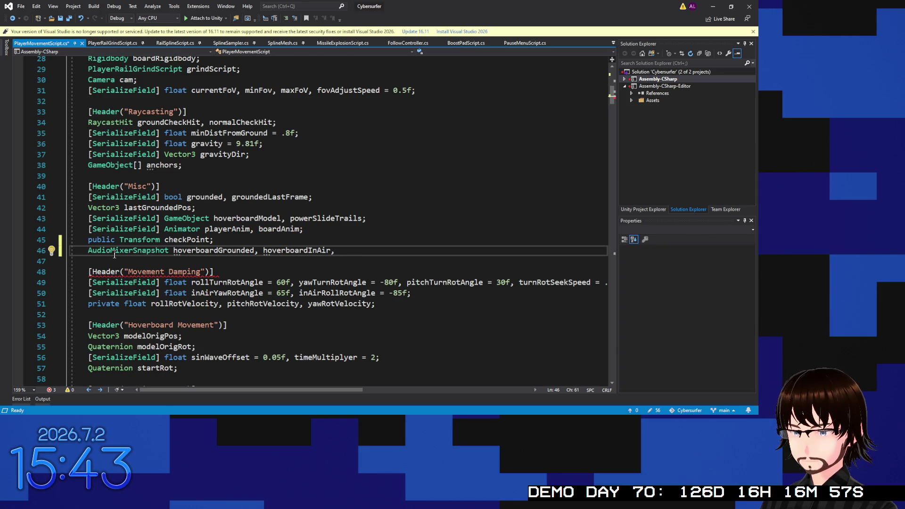
{"action": "type", "text": "hoverboard"}
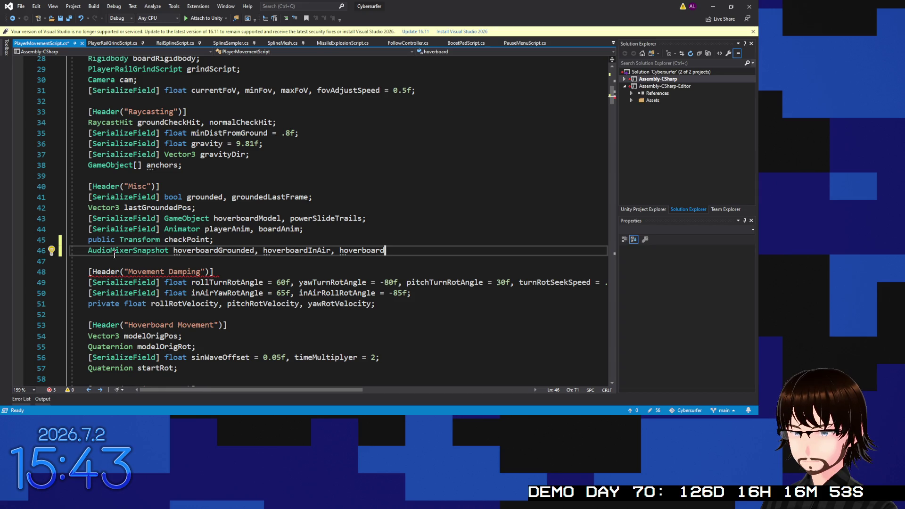
{"action": "type", "text": "Grindi"}
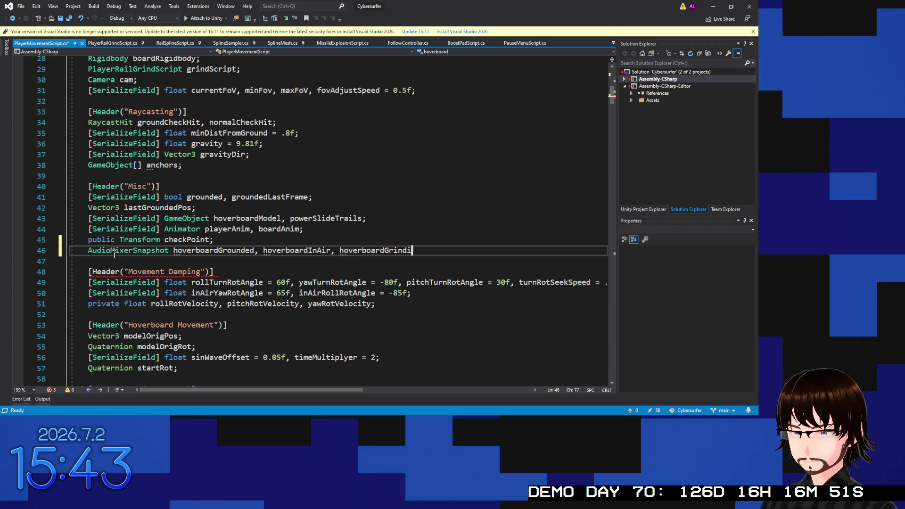
{"action": "type", "text": "ng;"}
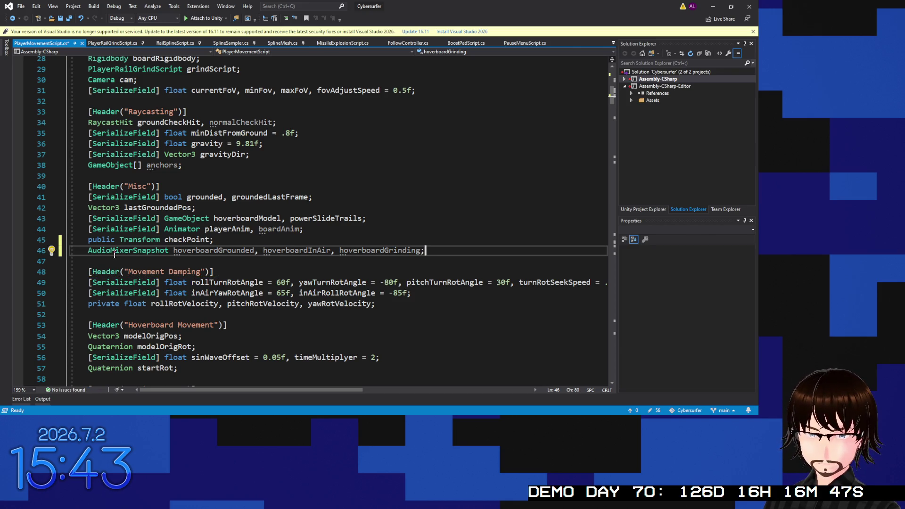
Step: Scroll down through the script toward FixedUpdate
{"action": "scroll", "coordinate": [271, 249], "scroll_direction": "down", "scroll_amount": 4}
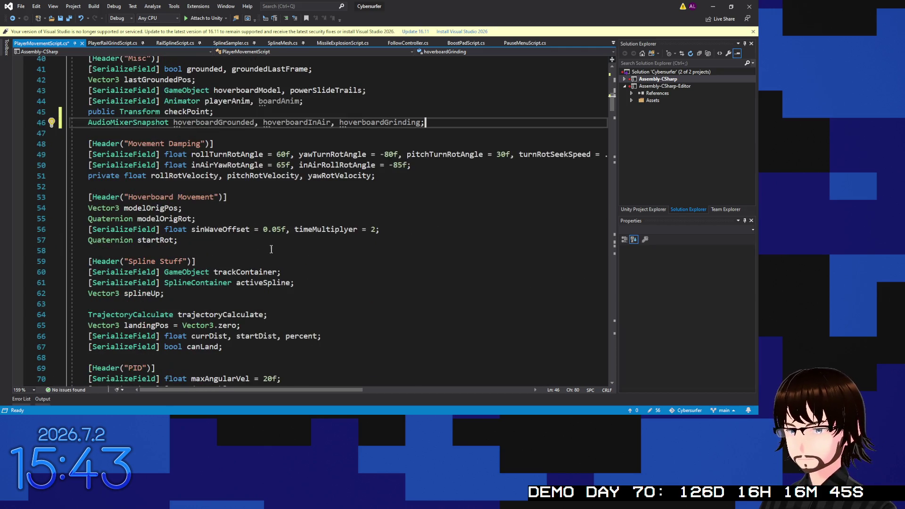
{"action": "scroll", "coordinate": [271, 248], "scroll_direction": "down", "scroll_amount": 20}
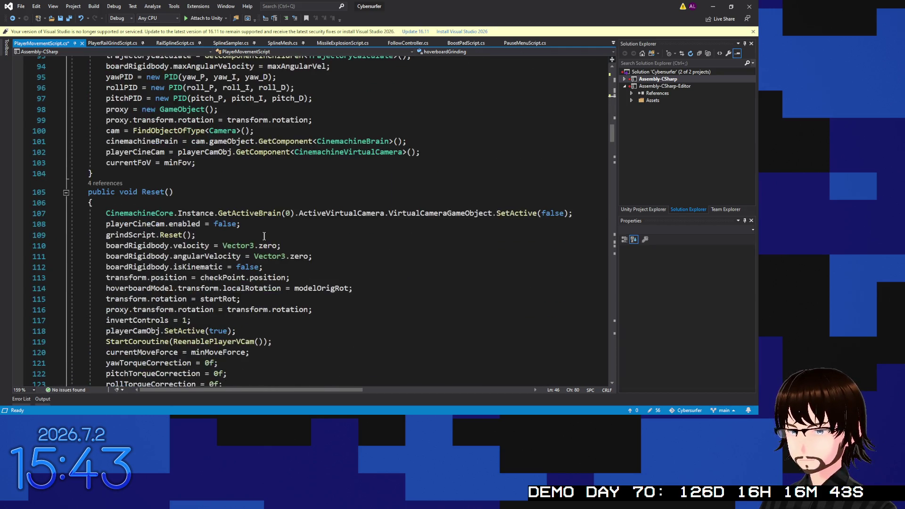
{"action": "scroll", "coordinate": [261, 238], "scroll_direction": "up", "scroll_amount": 5}
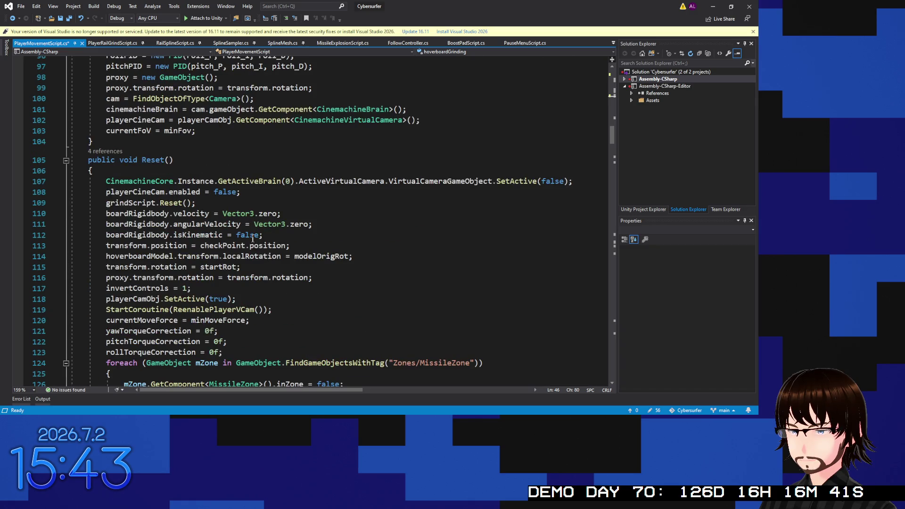
{"action": "scroll", "coordinate": [254, 238], "scroll_direction": "down", "scroll_amount": 20}
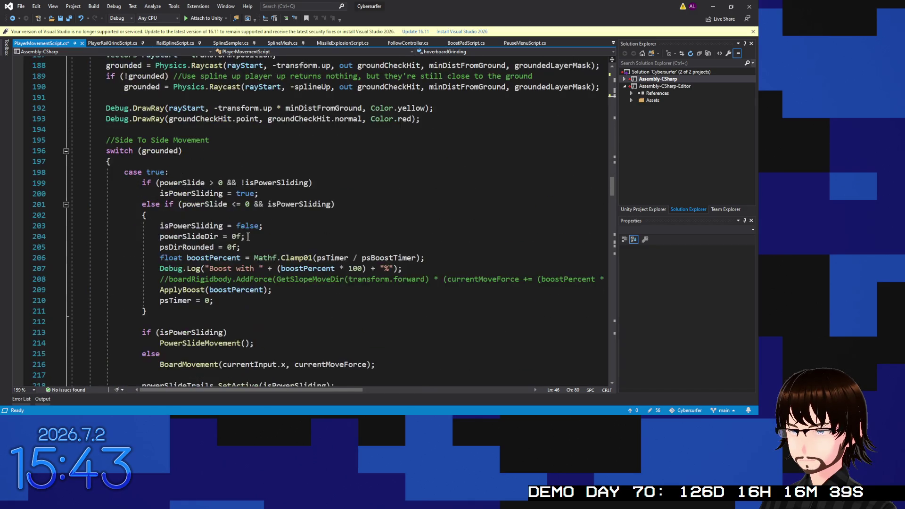
{"action": "scroll", "coordinate": [238, 230], "scroll_direction": "down", "scroll_amount": 17}
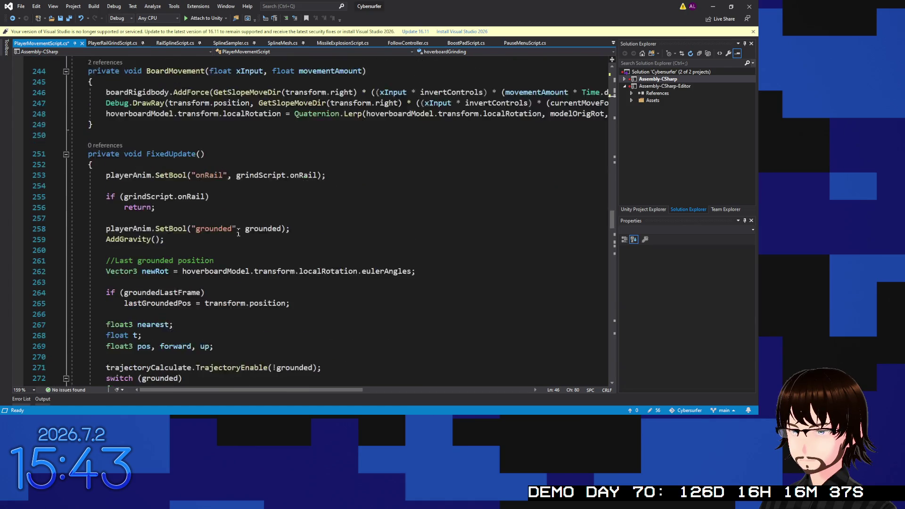
{"action": "scroll", "coordinate": [238, 232], "scroll_direction": "up", "scroll_amount": 2}
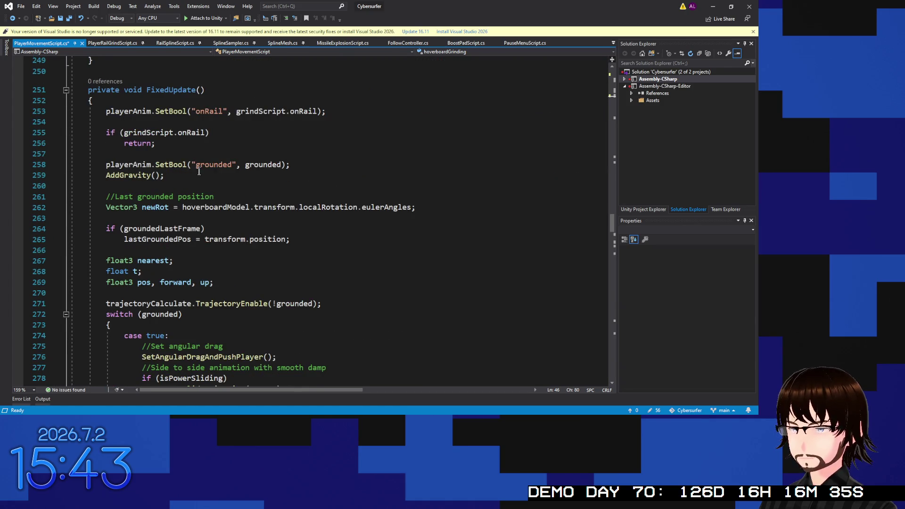
Step: Add hoverboardGrounded.TransitionTo(0.1f); on a new line after PIDRotations() in the grounded case
{"action": "scroll", "coordinate": [199, 171], "scroll_direction": "down", "scroll_amount": 7}
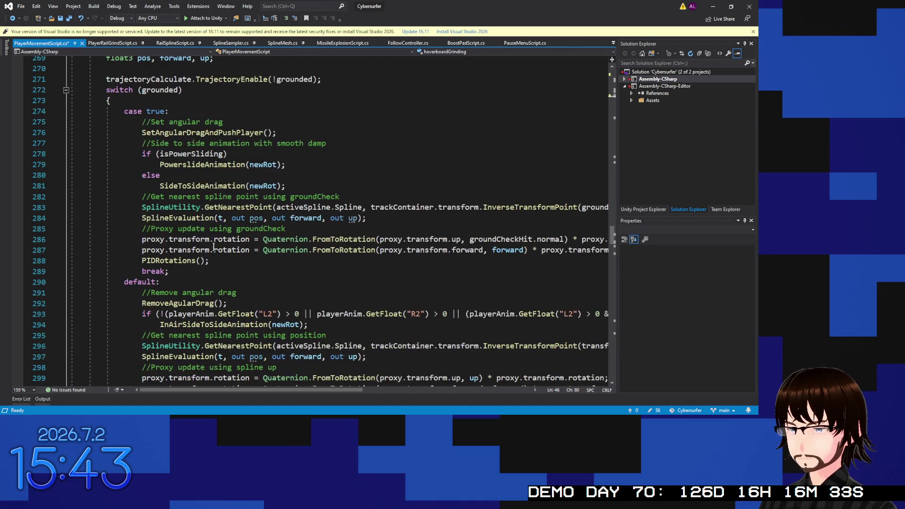
{"action": "left_click", "coordinate": [218, 261]}
{"action": "key", "text": "Return"}
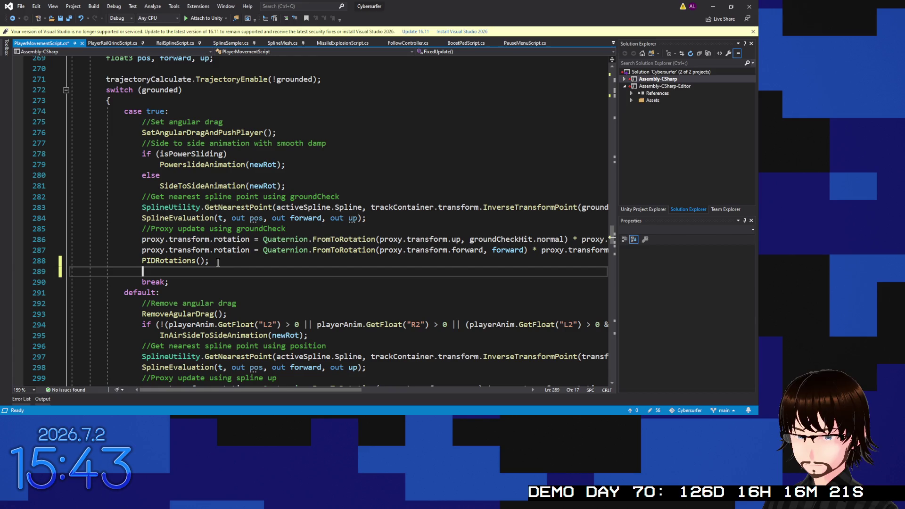
{"action": "type", "text": "hov"}
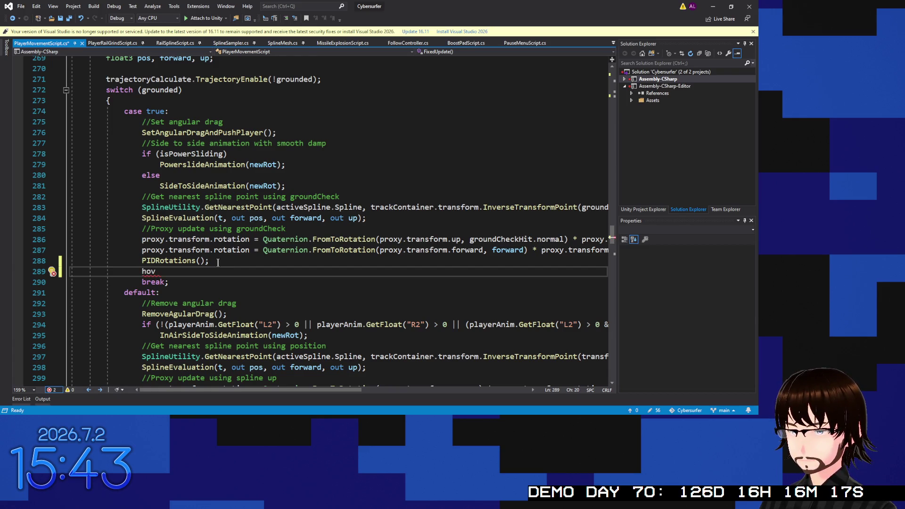
{"action": "key", "text": "ctrl+space"}
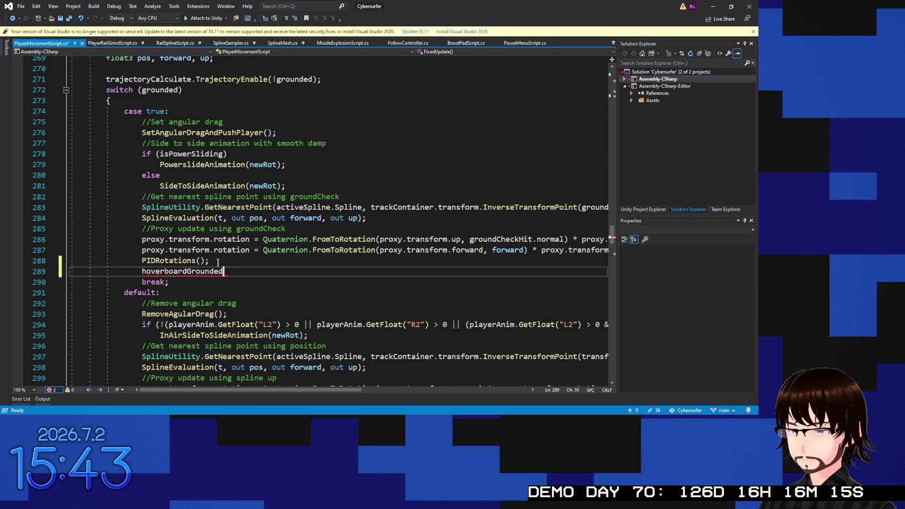
{"action": "type", "text": "."}
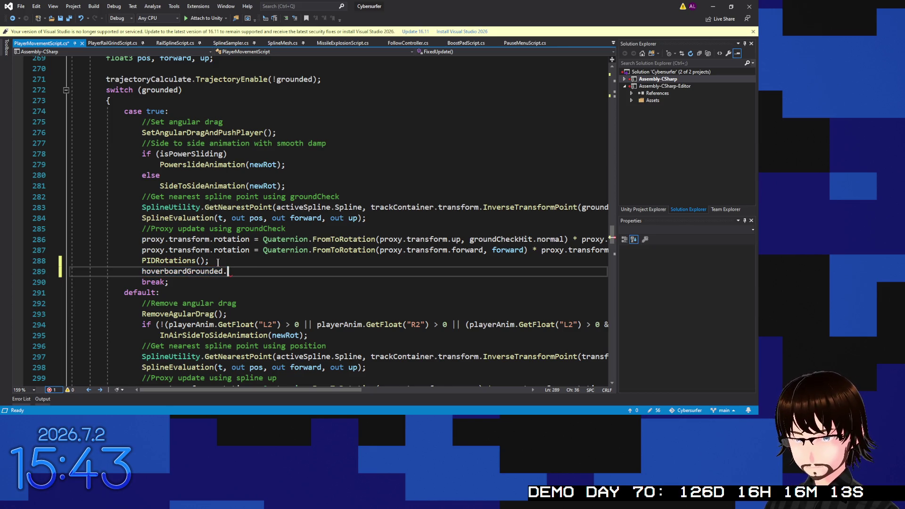
{"action": "type", "text": "Tr"}
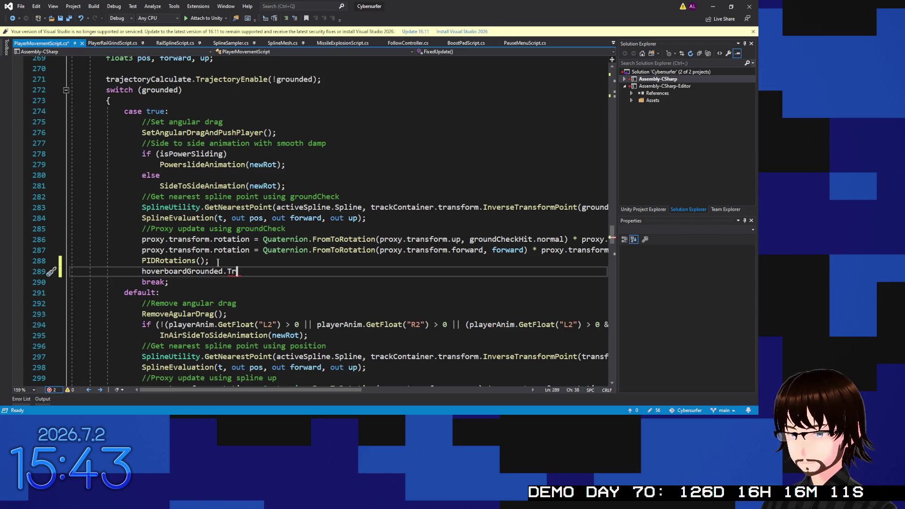
{"action": "type", "text": "ansitionTo("}
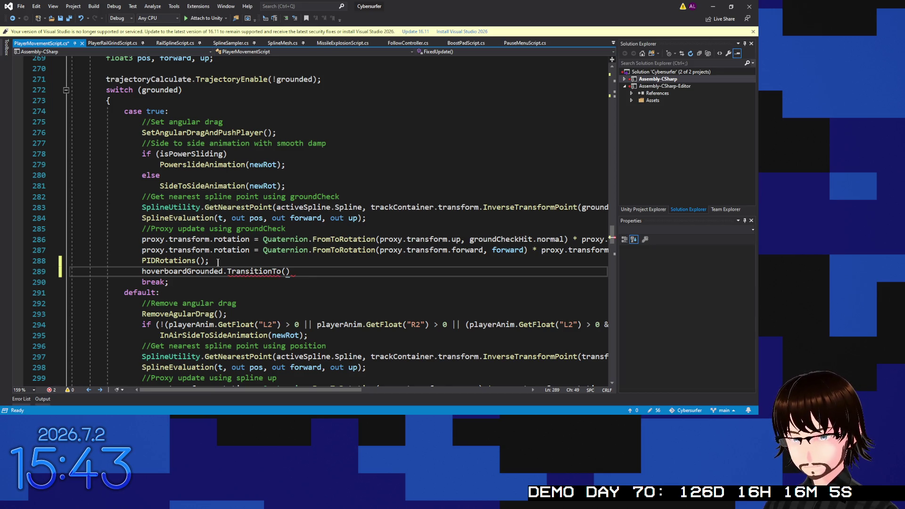
{"action": "type", "text": "0"}
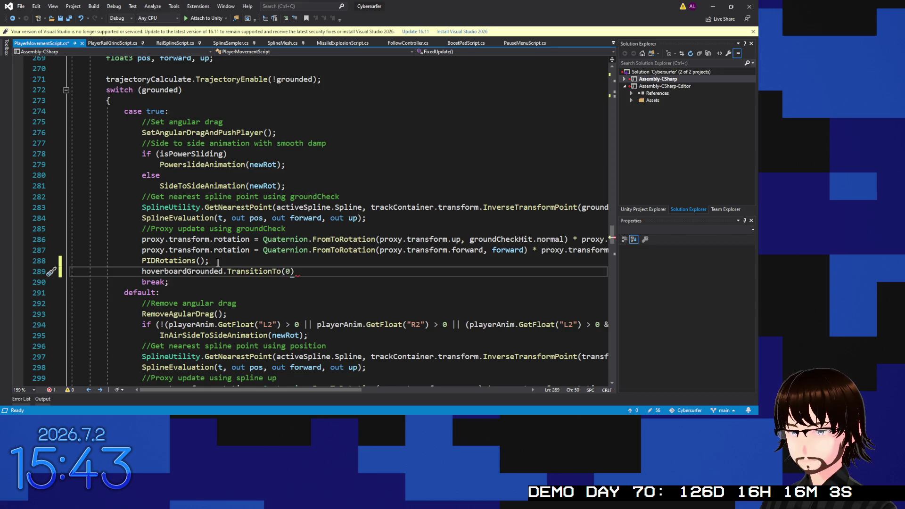
{"action": "type", "text": ".1f"}
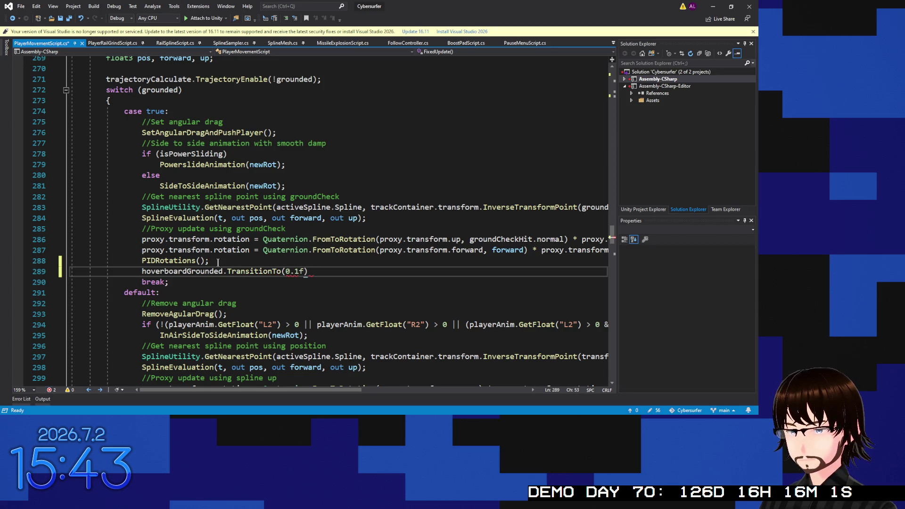
{"action": "type", "text": ");"}
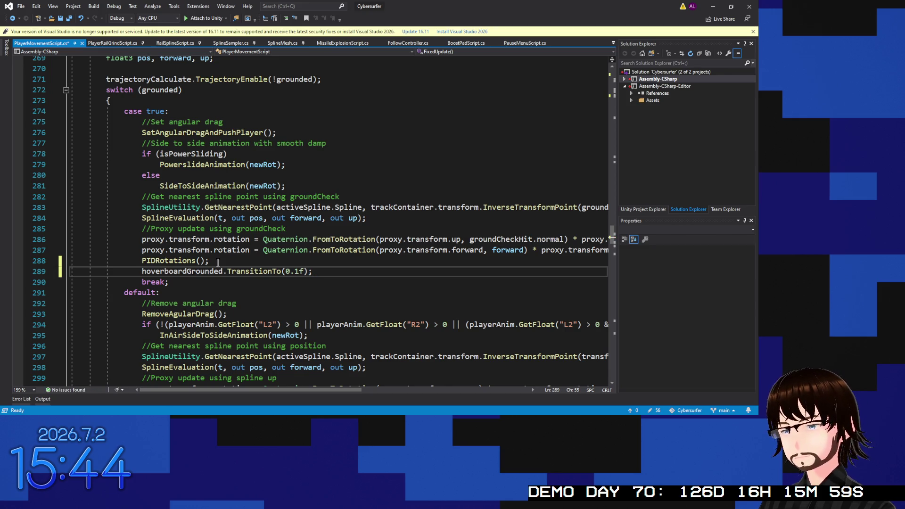
{"action": "scroll", "coordinate": [232, 136], "scroll_direction": "up", "scroll_amount": 7}
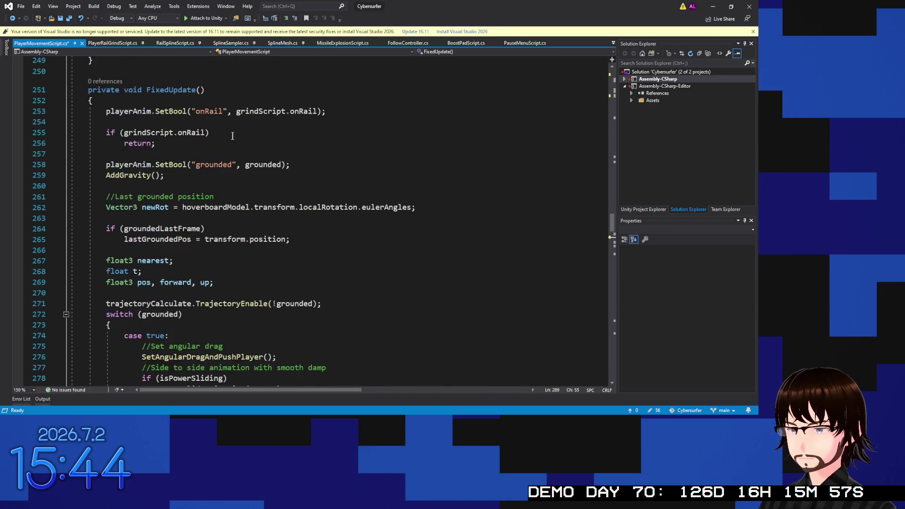
Step: Add [SerializeField] before the AudioMixerSnapshot declaration on line 46
{"action": "scroll", "coordinate": [232, 136], "scroll_direction": "up", "scroll_amount": 20}
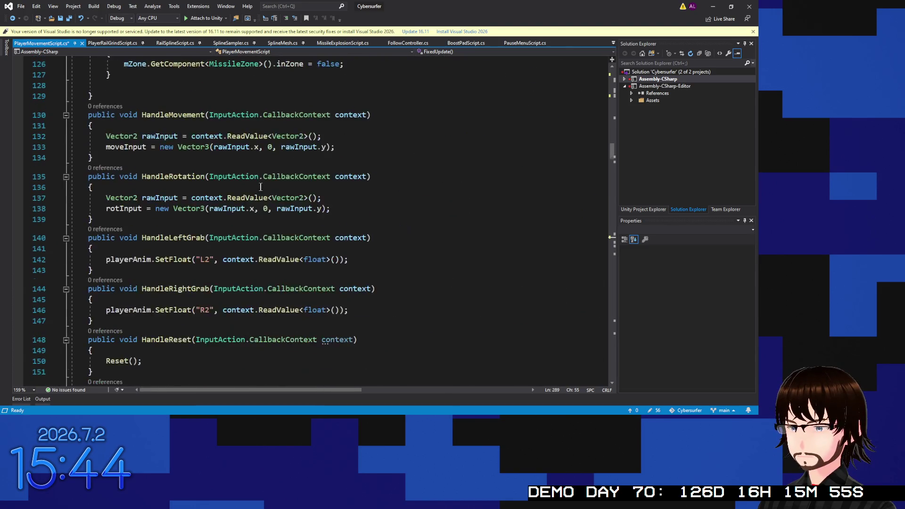
{"action": "scroll", "coordinate": [260, 187], "scroll_direction": "up", "scroll_amount": 20}
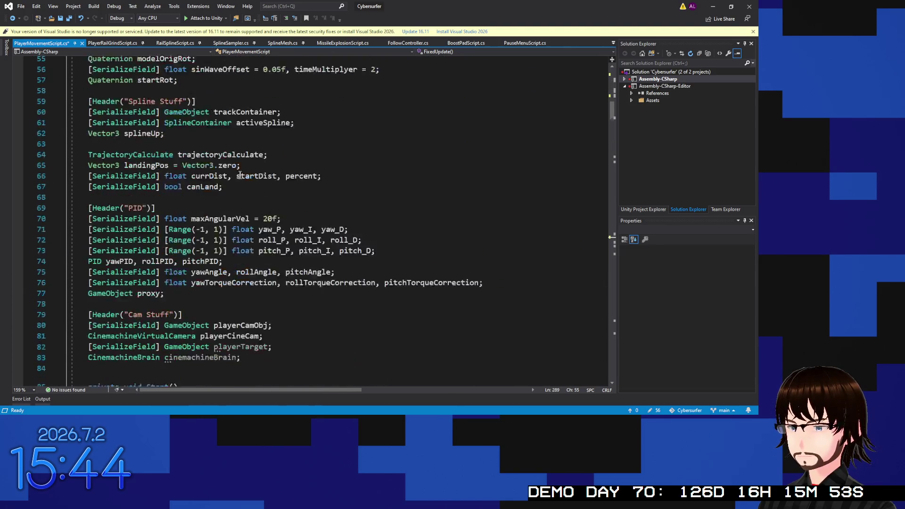
{"action": "scroll", "coordinate": [239, 176], "scroll_direction": "up", "scroll_amount": 10}
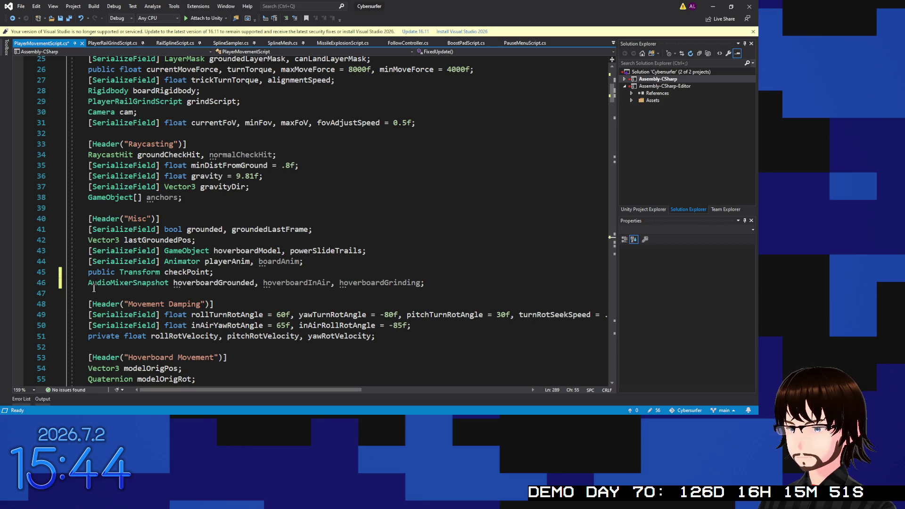
{"action": "left_click", "coordinate": [92, 285]}
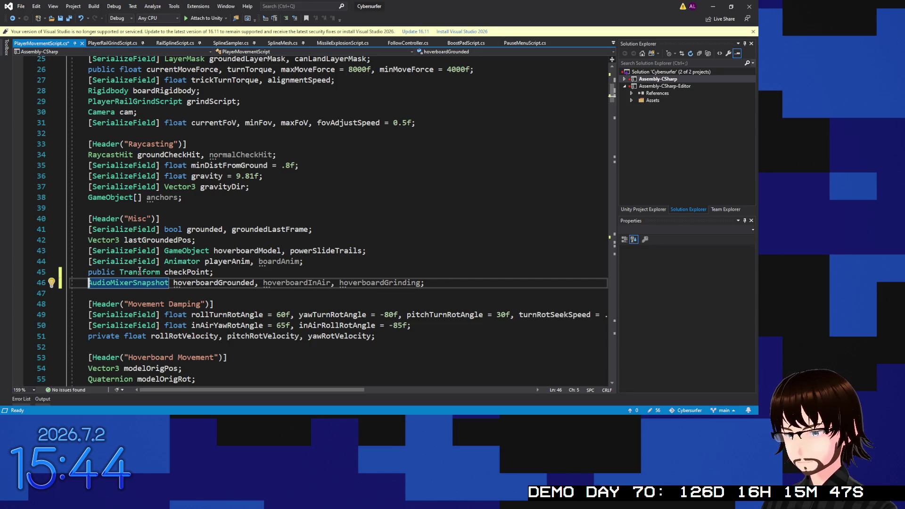
{"action": "type", "text": "pu"}
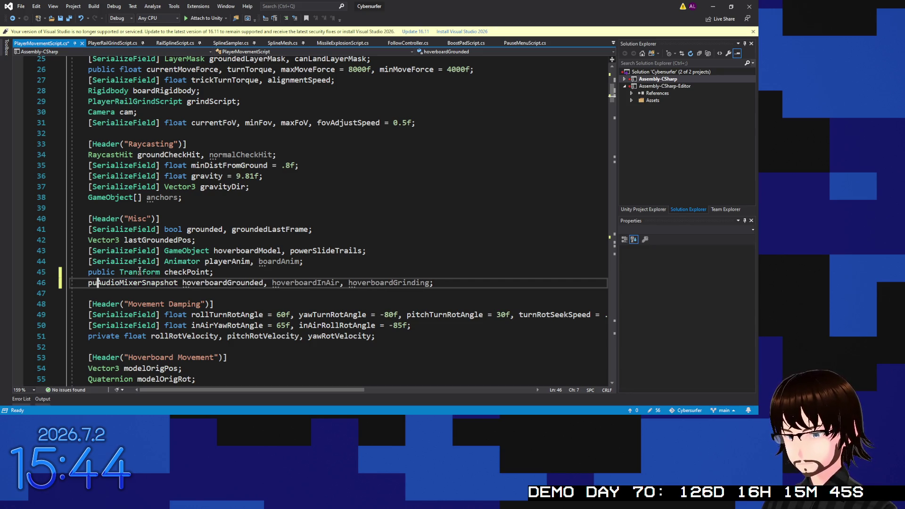
{"action": "key", "text": "BackSpace"}
{"action": "key", "text": "BackSpace"}
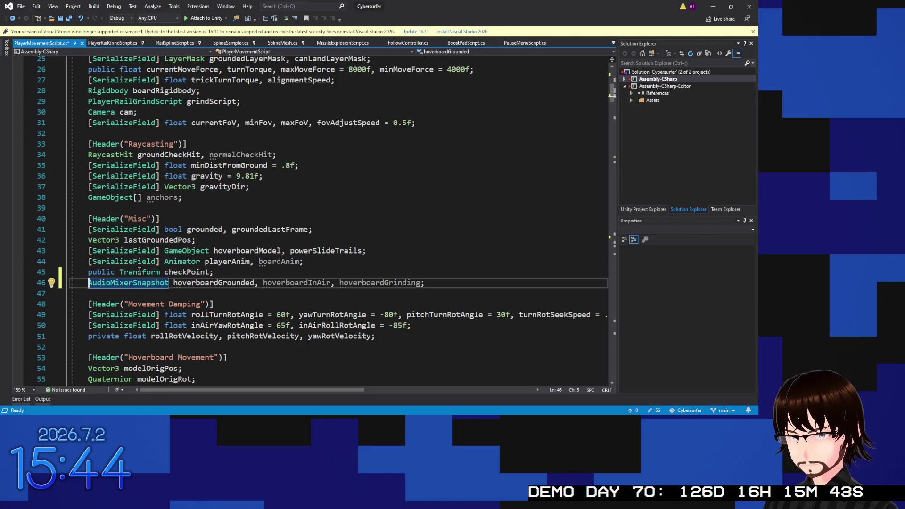
{"action": "key", "text": "Right"}
{"action": "key", "text": "Right"}
{"action": "key", "text": "Right"}
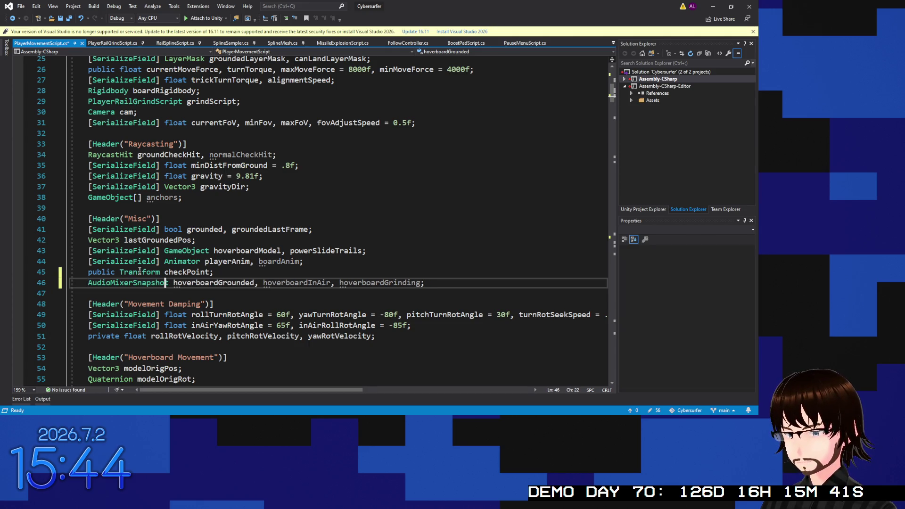
{"action": "key", "text": "Left"}
{"action": "key", "text": "Left"}
{"action": "key", "text": "Left"}
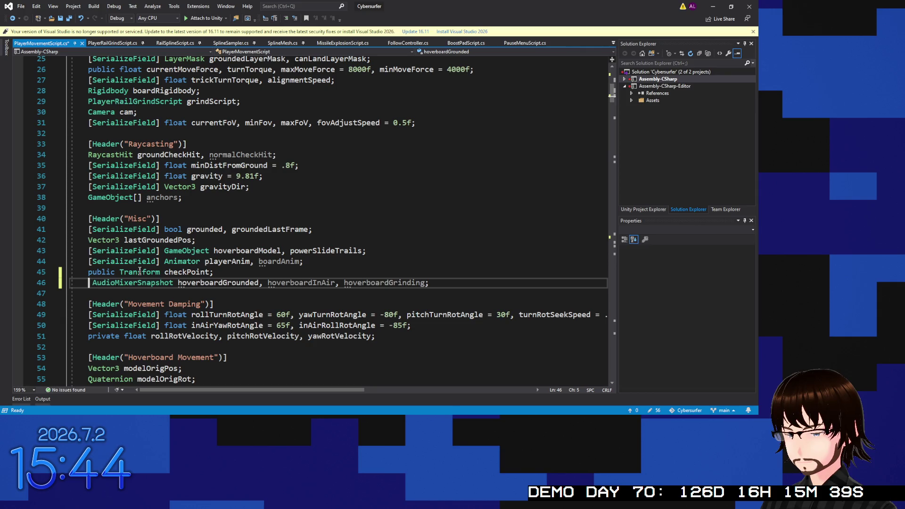
{"action": "type", "text": "[Ser "}
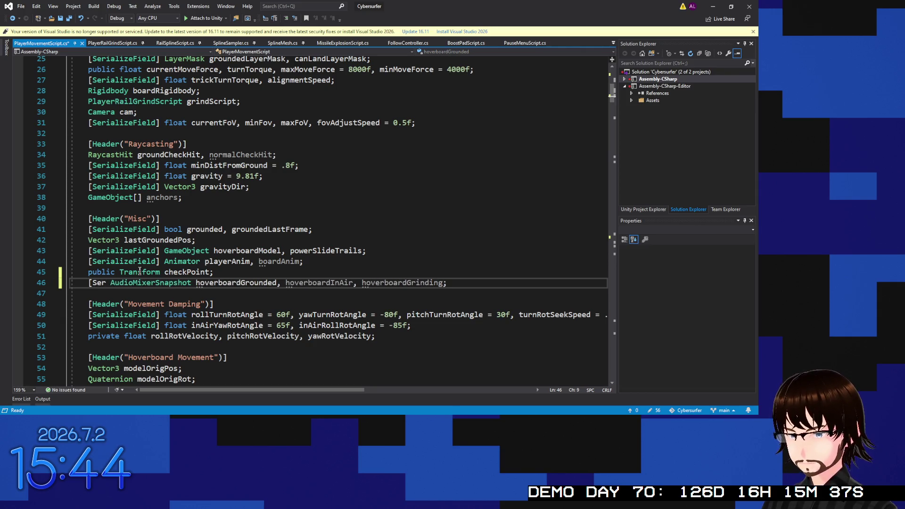
{"action": "type", "text": "ializeField]"}
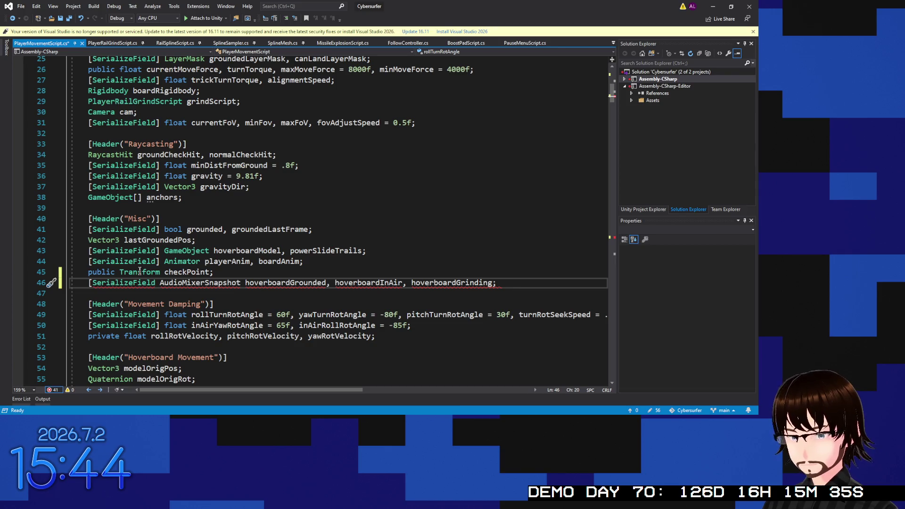
{"action": "scroll", "coordinate": [263, 230], "scroll_direction": "down", "scroll_amount": 20}
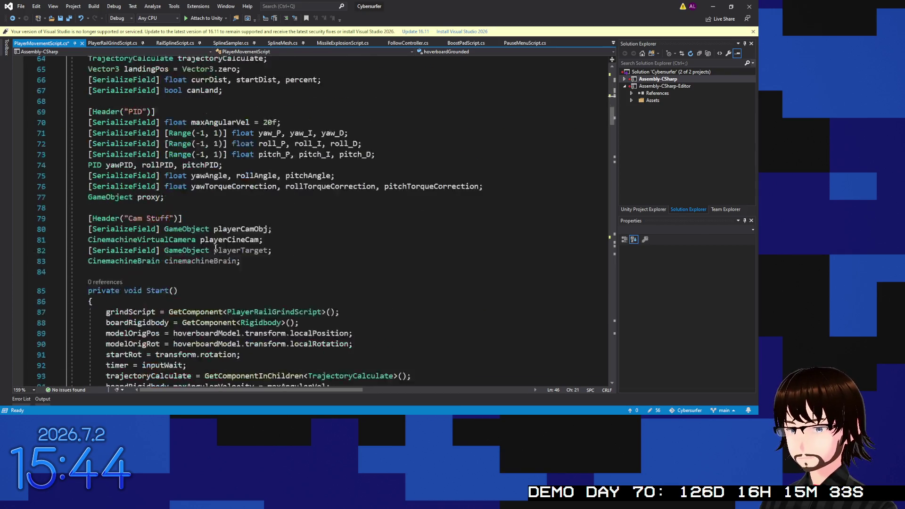
Step: Insert hoverboardInAir.TransitionTo(0.5f); on a new line after the TrajectoryCalculations call
{"action": "scroll", "coordinate": [264, 231], "scroll_direction": "down", "scroll_amount": 20}
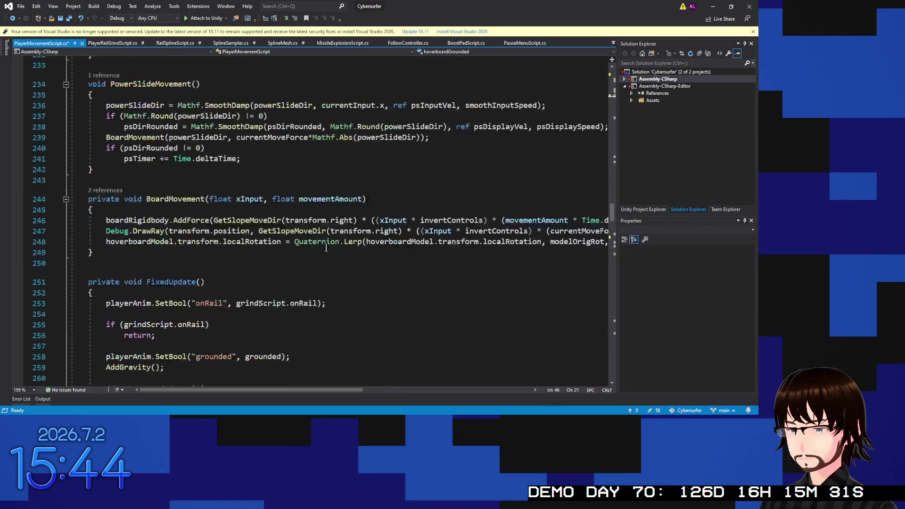
{"action": "scroll", "coordinate": [305, 243], "scroll_direction": "down", "scroll_amount": 6}
{"action": "scroll", "coordinate": [292, 243], "scroll_direction": "up", "scroll_amount": 5}
{"action": "scroll", "coordinate": [283, 243], "scroll_direction": "down", "scroll_amount": 6}
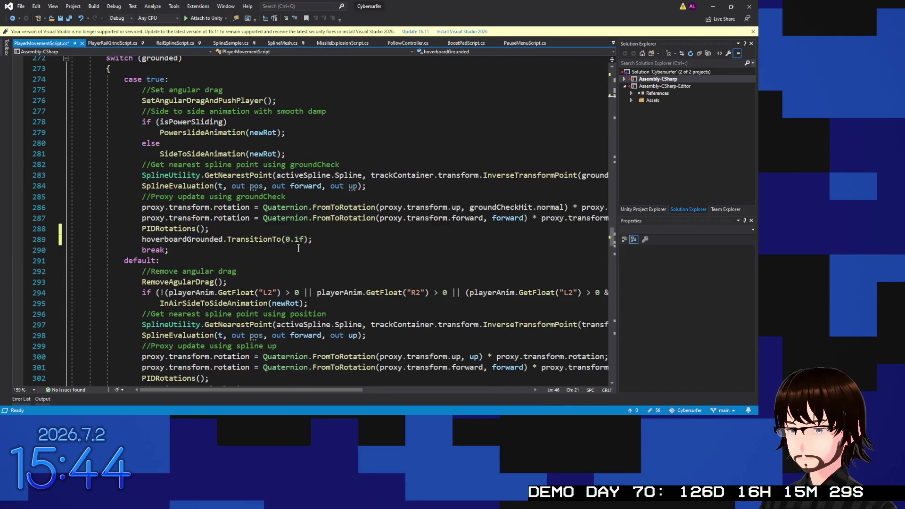
{"action": "scroll", "coordinate": [267, 243], "scroll_direction": "down", "scroll_amount": 3}
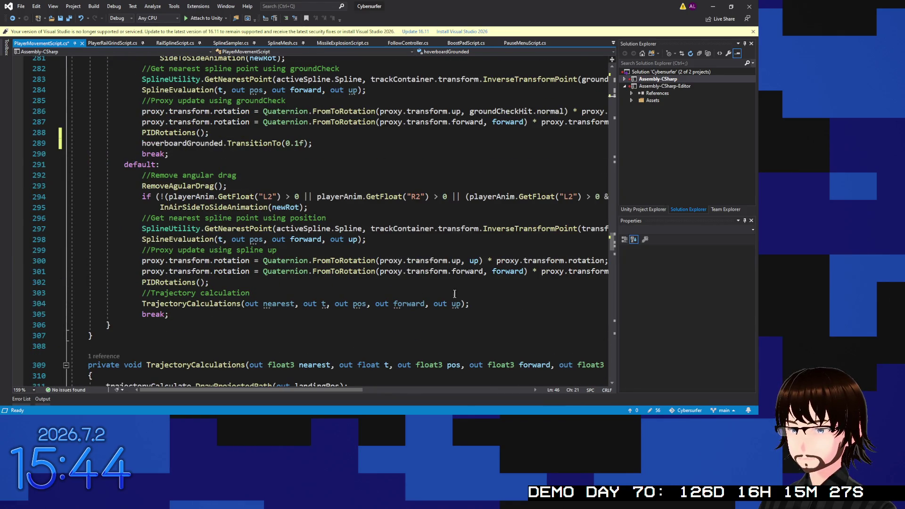
{"action": "left_click", "coordinate": [494, 302]}
{"action": "key", "text": "Return"}
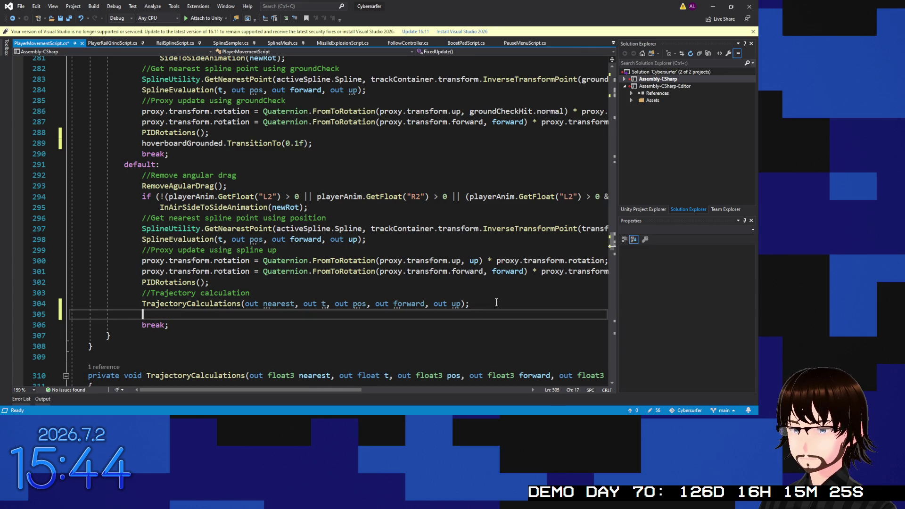
{"action": "scroll", "coordinate": [414, 259], "scroll_direction": "up", "scroll_amount": 5}
{"action": "scroll", "coordinate": [413, 257], "scroll_direction": "down", "scroll_amount": 5}
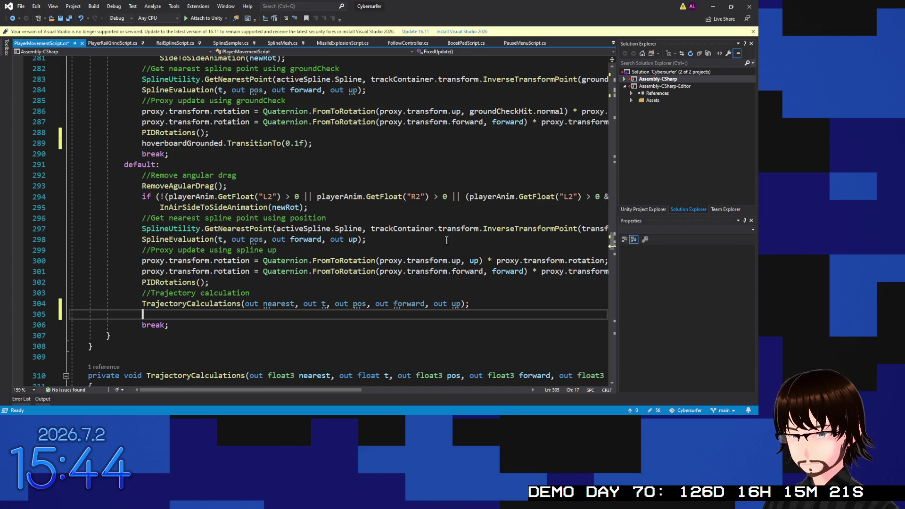
{"action": "type", "text": "hov"}
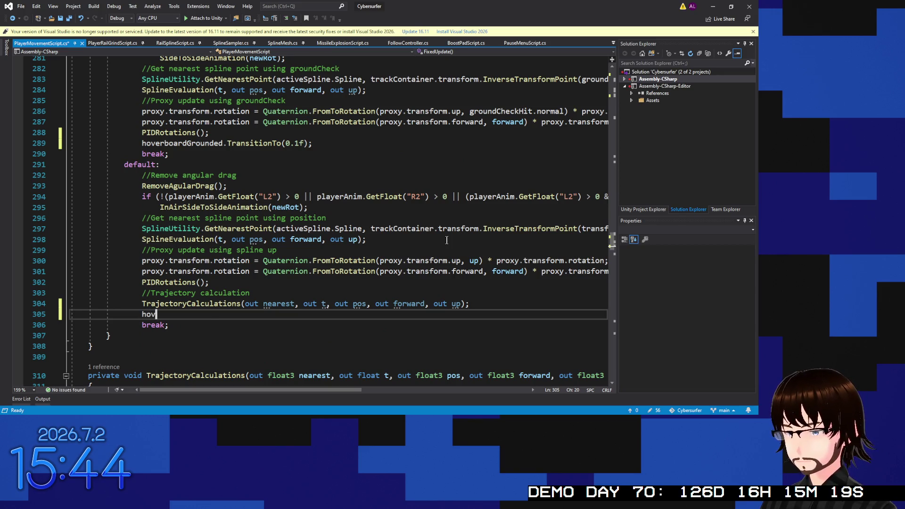
{"action": "type", "text": "erboardInAir.Tr"}
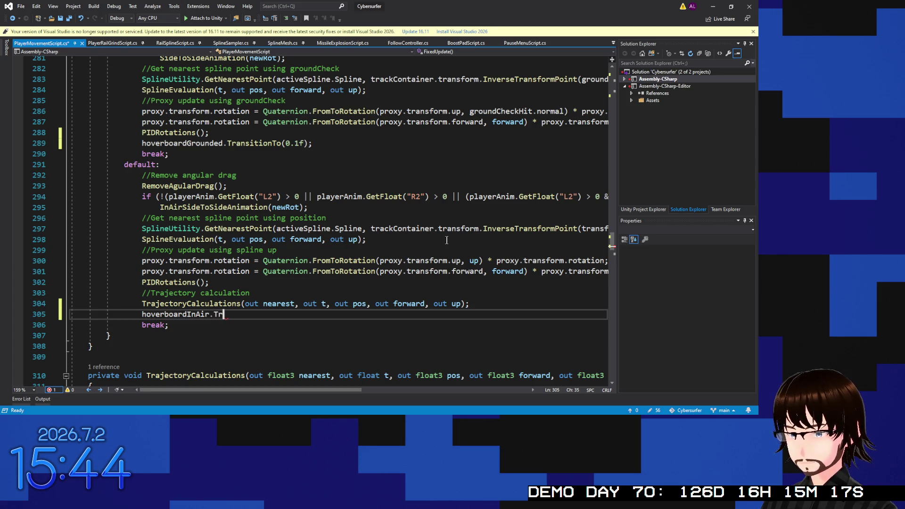
{"action": "type", "text": "ansitionTo(0."}
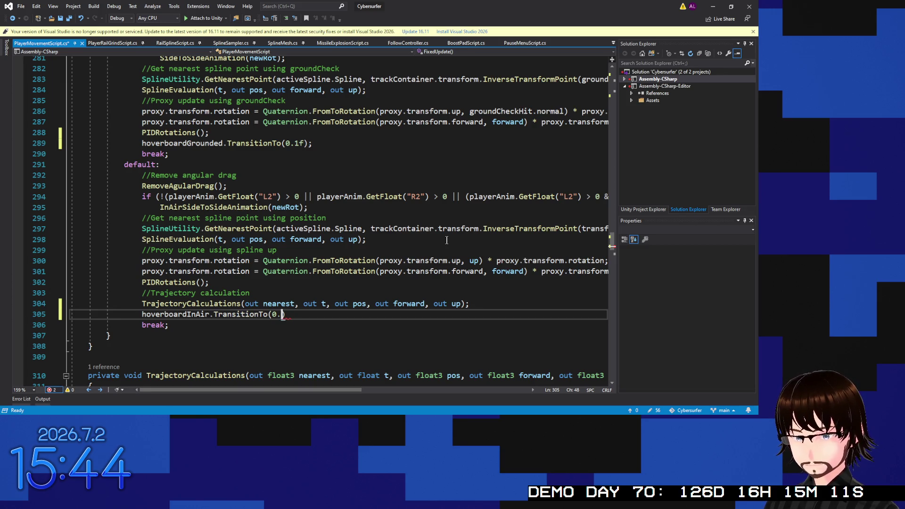
{"action": "type", "text": "5f)"}
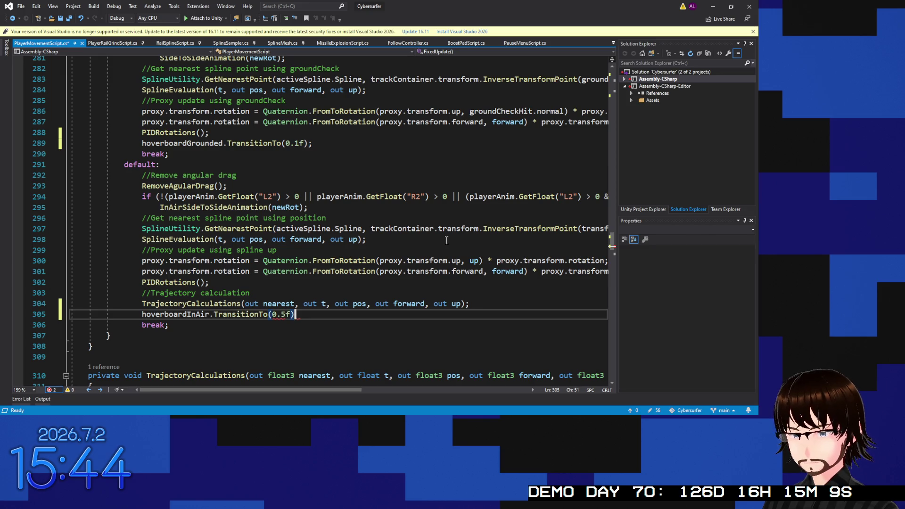
{"action": "type", "text": ";"}
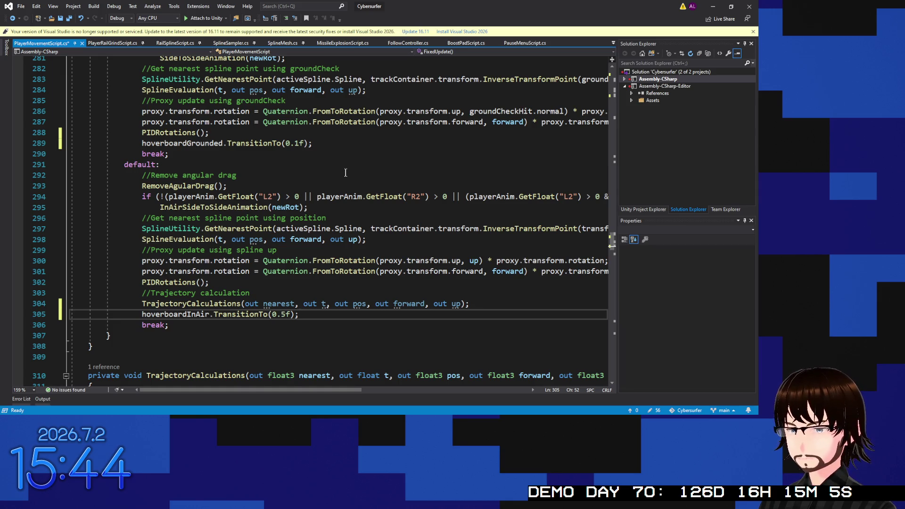
{"action": "scroll", "coordinate": [345, 172], "scroll_direction": "up", "scroll_amount": 12}
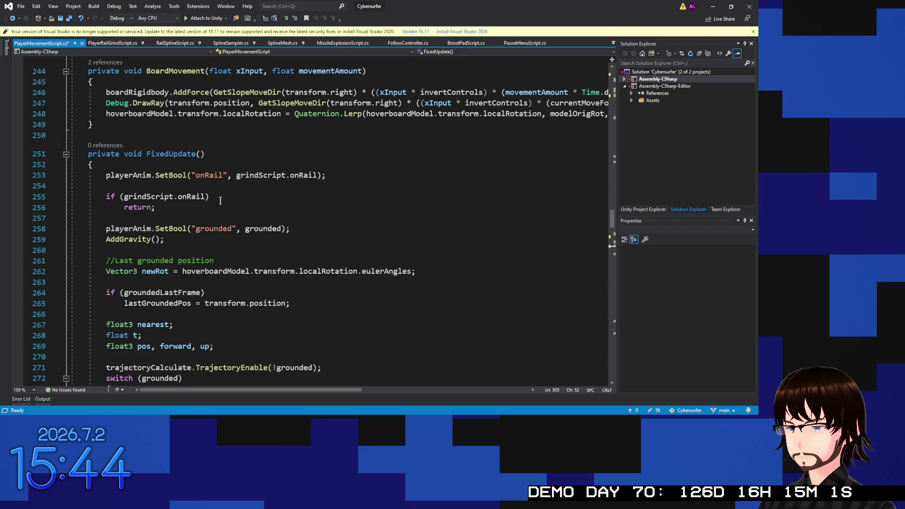
Step: Wrap the onRail return in braces and add hoverboardGrinding.TransitionTo(0.1f); above it
{"action": "left_click", "coordinate": [219, 198]}
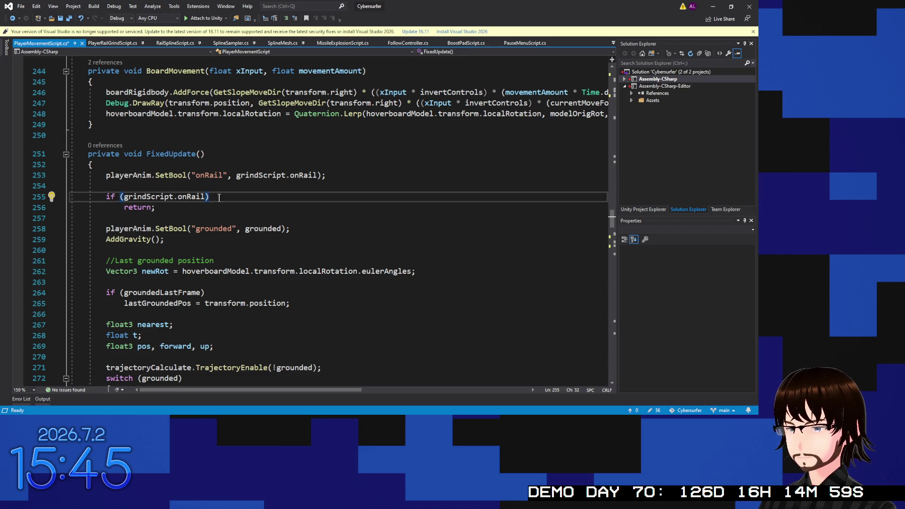
{"action": "key", "text": "Return"}
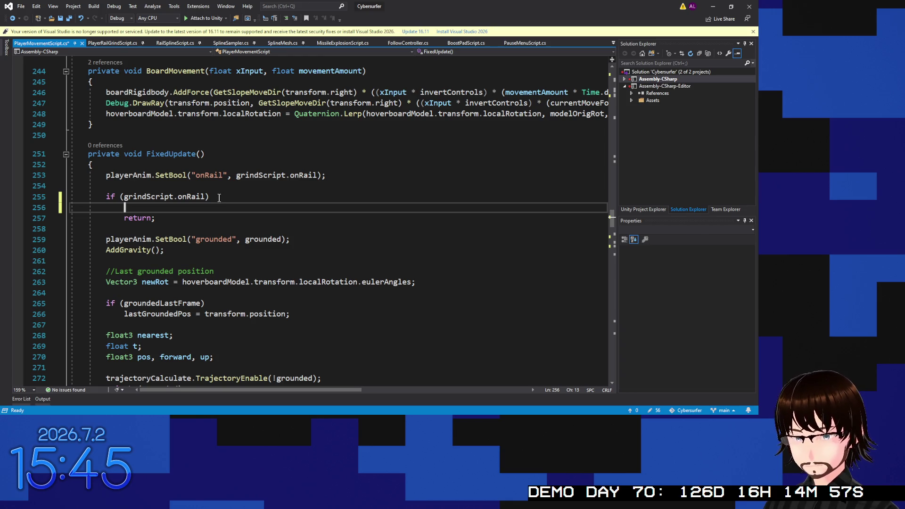
{"action": "type", "text": "{"}
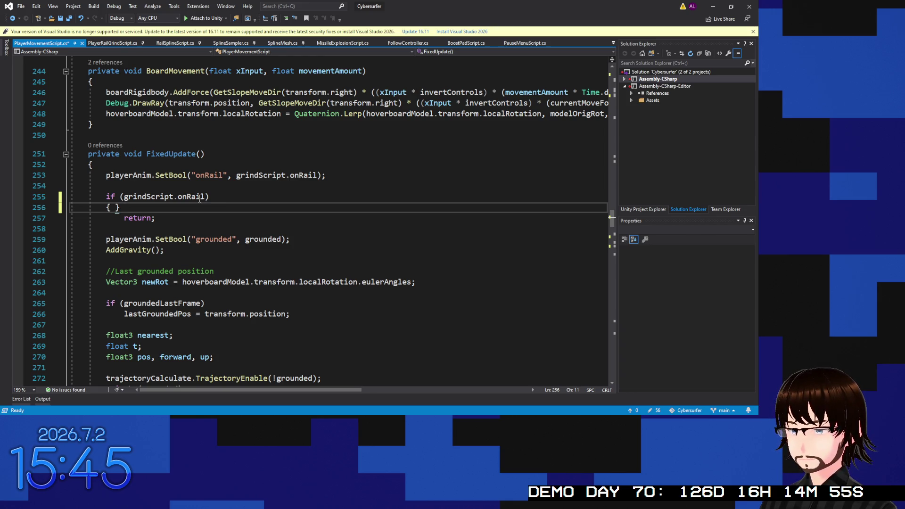
{"action": "key", "text": "Delete"}
{"action": "left_click", "coordinate": [161, 217]}
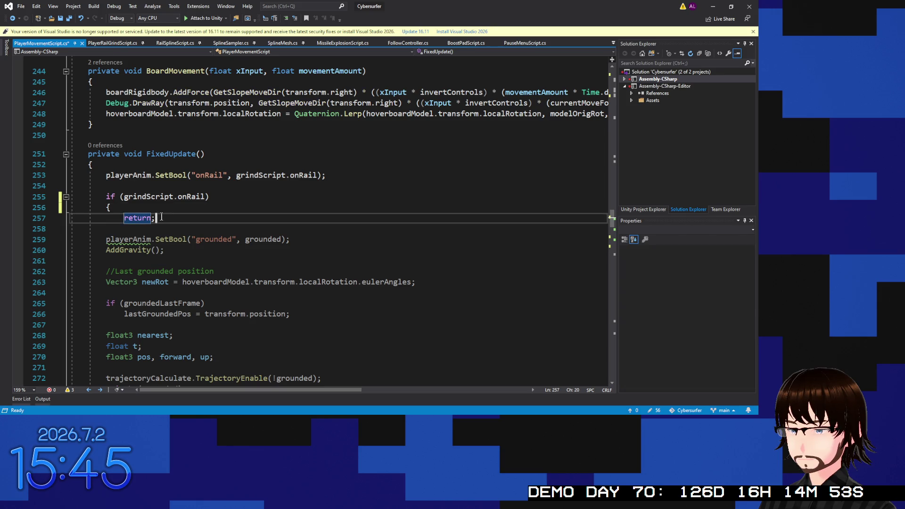
{"action": "key", "text": "Return"}
{"action": "type", "text": "}"}
{"action": "left_click", "coordinate": [135, 208]}
{"action": "key", "text": "Return"}
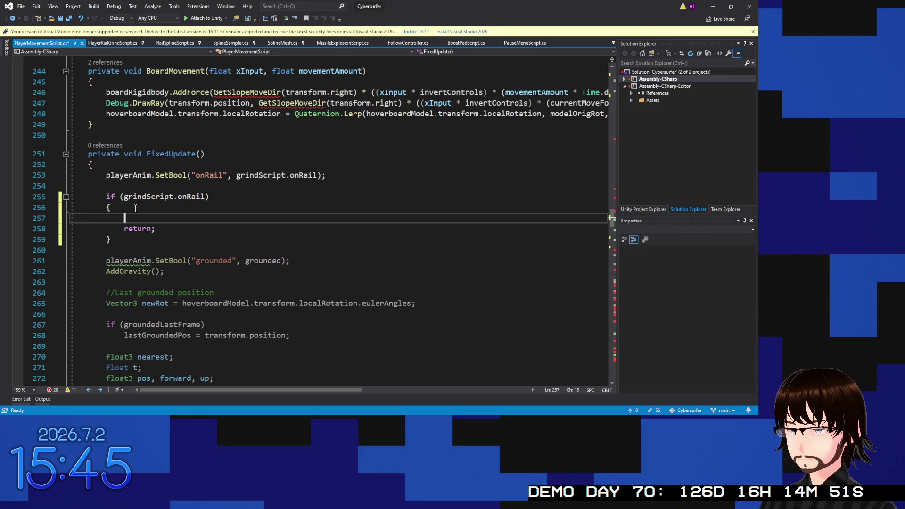
{"action": "type", "text": "ho"}
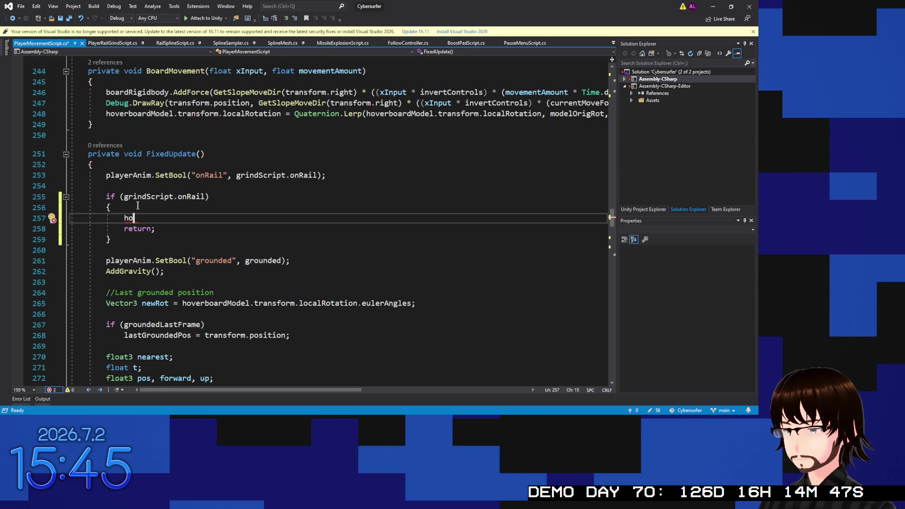
{"action": "type", "text": "verboardGrinding"}
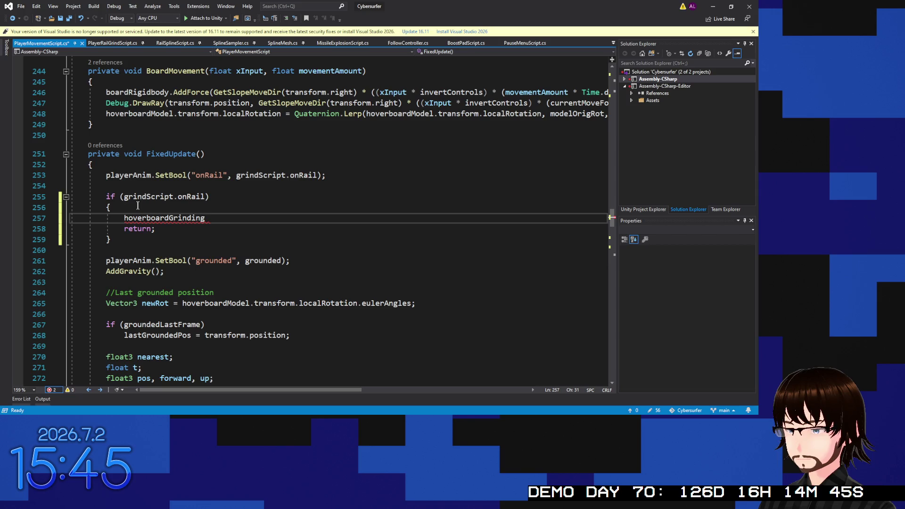
{"action": "type", "text": ".TransitionTo"}
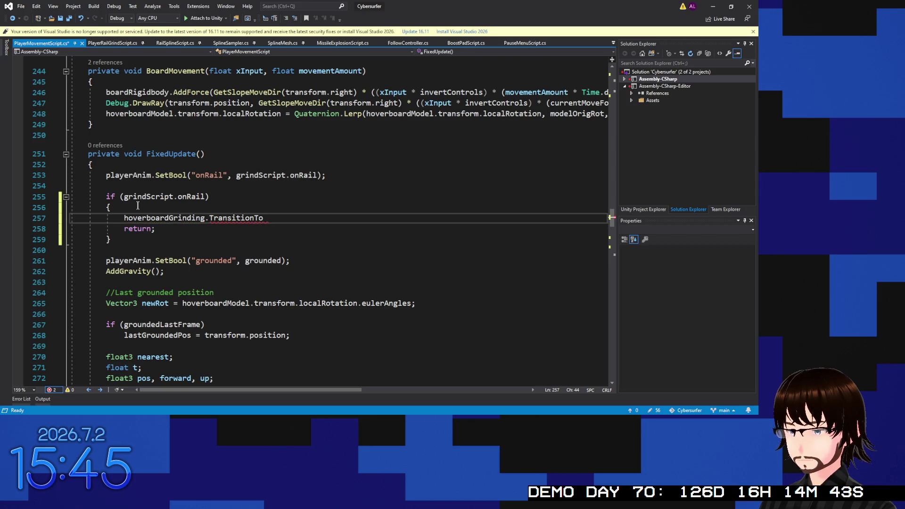
{"action": "type", "text": "(0.1"}
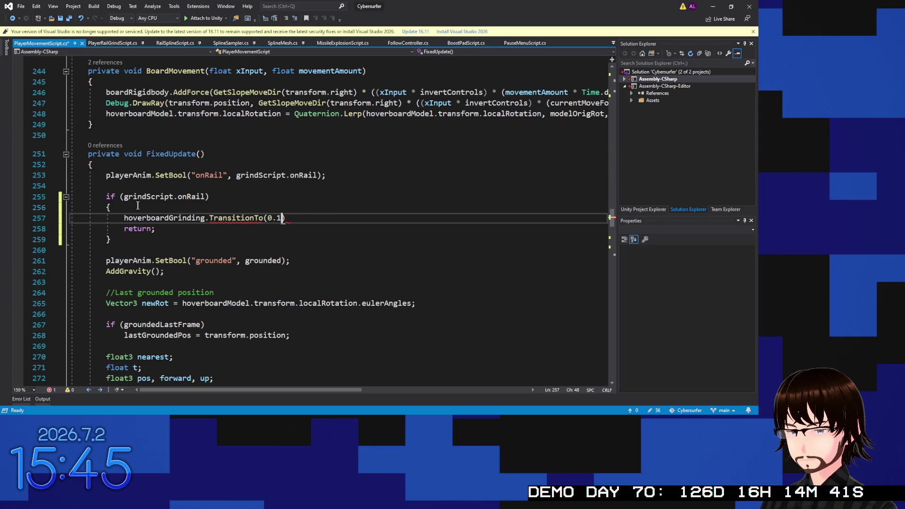
{"action": "type", "text": "f);"}
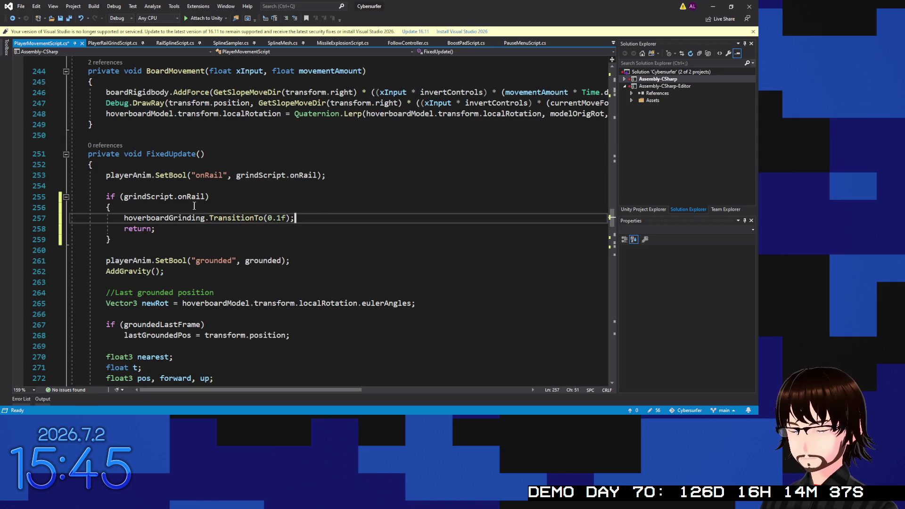
Step: Save PlayerMovementScript.cs and switch back to the Unity editor
{"action": "key", "text": "ctrl+s"}
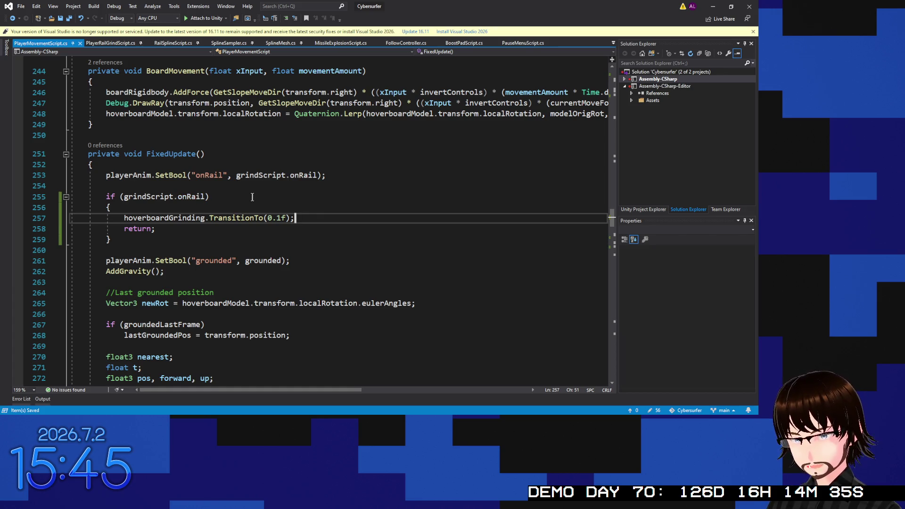
{"action": "key", "text": "alt+Tab"}
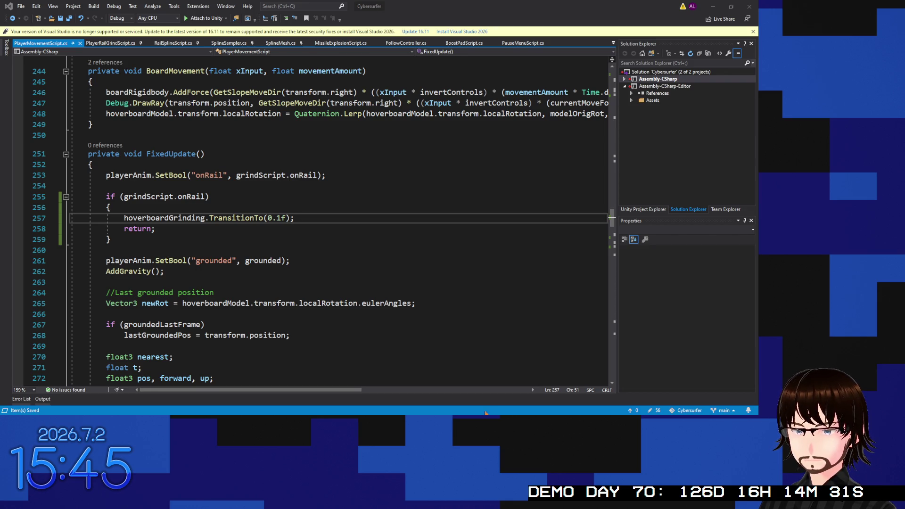
{"action": "key", "text": "alt+Tab"}
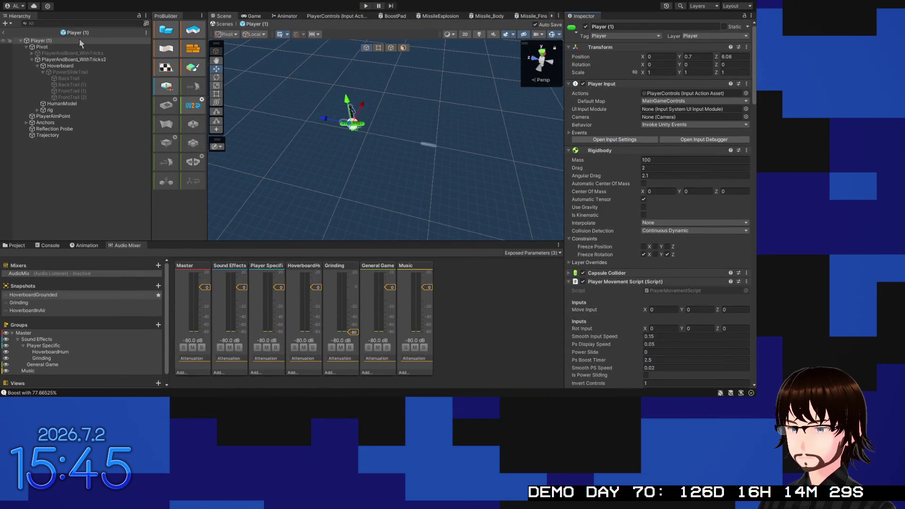
Step: Fill the Player Movement Script's hoverboard snapshot fields with the AudioMix snapshots
{"action": "scroll", "coordinate": [601, 200], "scroll_direction": "down", "scroll_amount": 10}
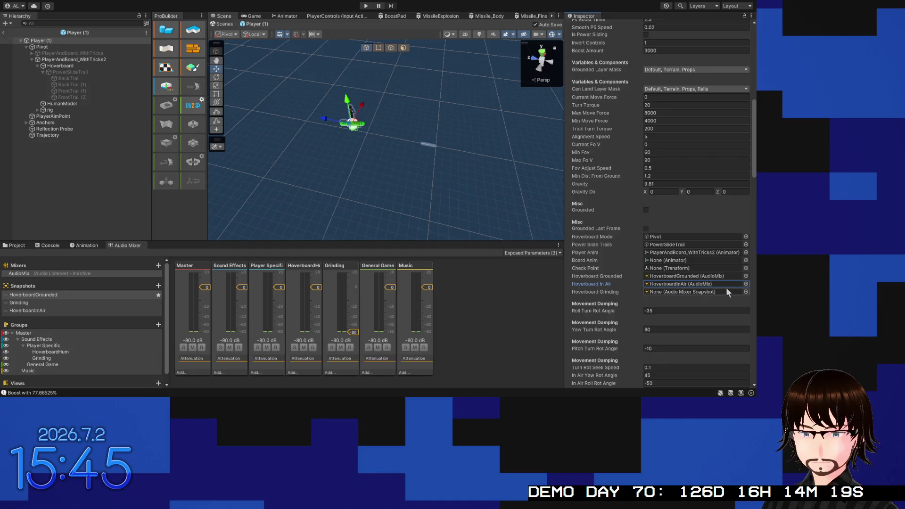
{"action": "left_click", "coordinate": [745, 283]}
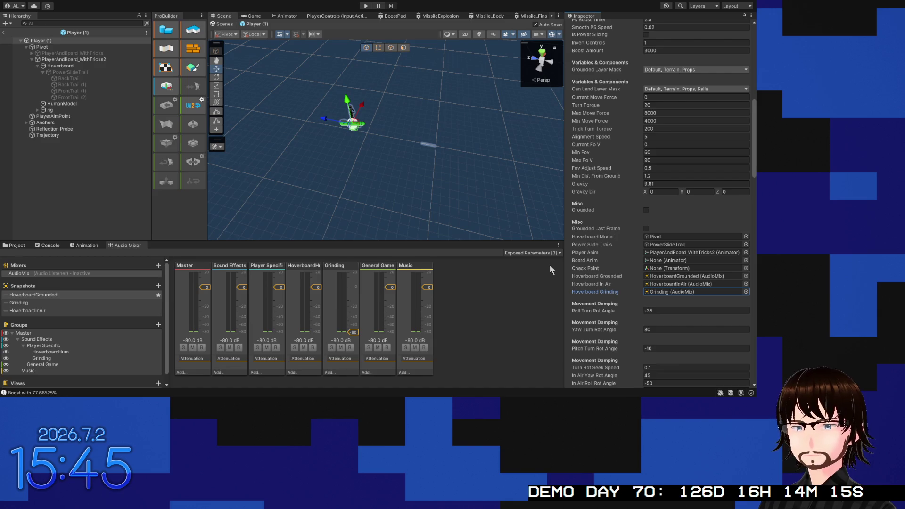
{"action": "scroll", "coordinate": [638, 188], "scroll_direction": "up", "scroll_amount": 10}
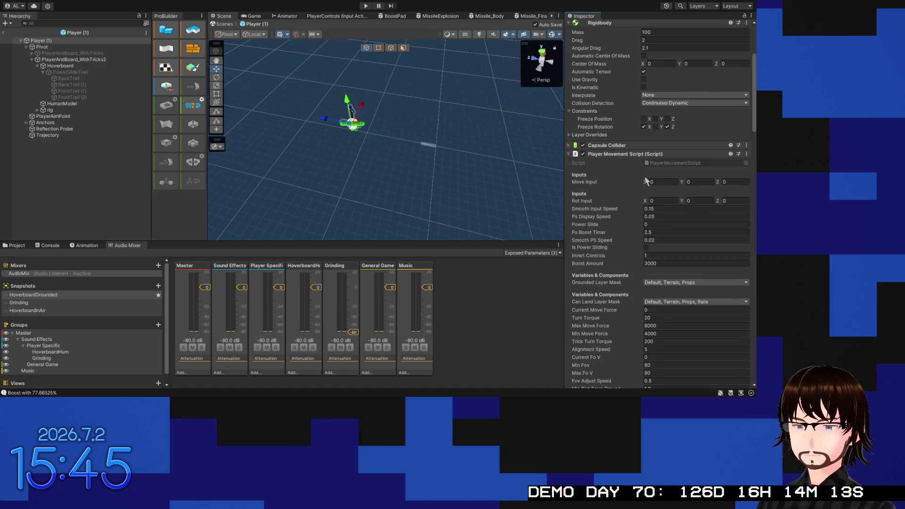
{"action": "scroll", "coordinate": [640, 176], "scroll_direction": "up", "scroll_amount": 5}
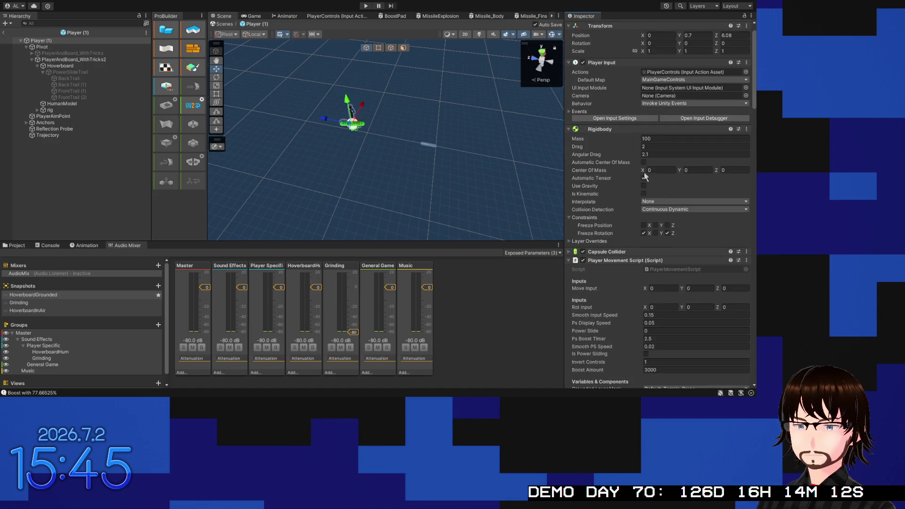
Step: Enable Loop on the Hoverboard's HoverboardHum Audio Source
{"action": "left_click", "coordinate": [66, 68]}
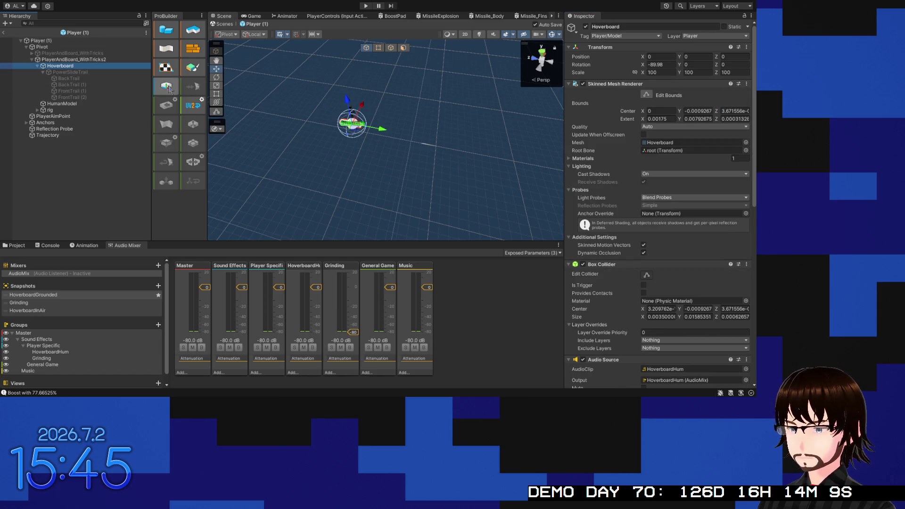
{"action": "scroll", "coordinate": [603, 248], "scroll_direction": "down", "scroll_amount": 10}
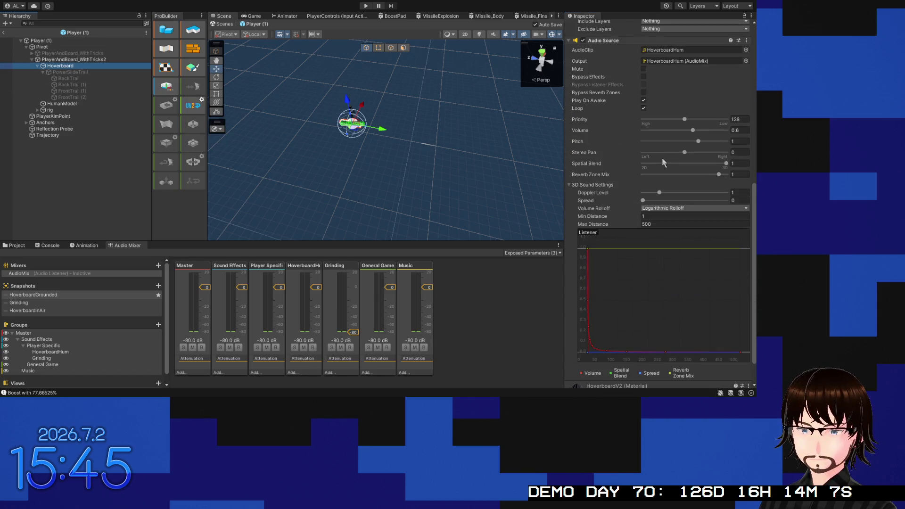
{"action": "scroll", "coordinate": [661, 158], "scroll_direction": "down", "scroll_amount": 1}
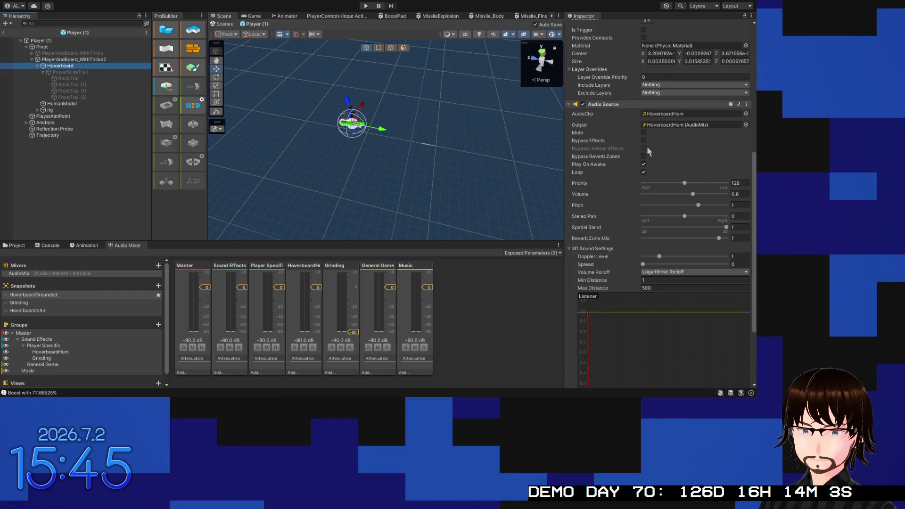
{"action": "left_click", "coordinate": [621, 108]}
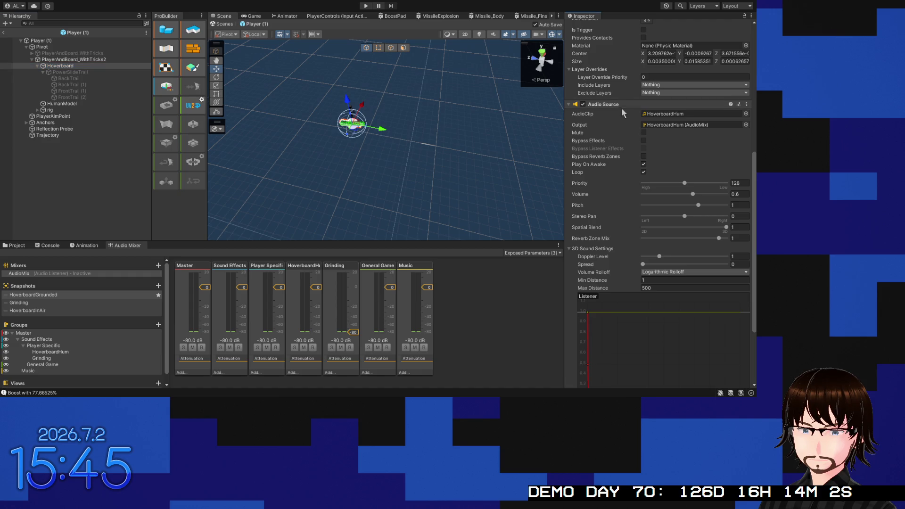
{"action": "left_click", "coordinate": [643, 172]}
{"action": "scroll", "coordinate": [631, 170], "scroll_direction": "down", "scroll_amount": 4}
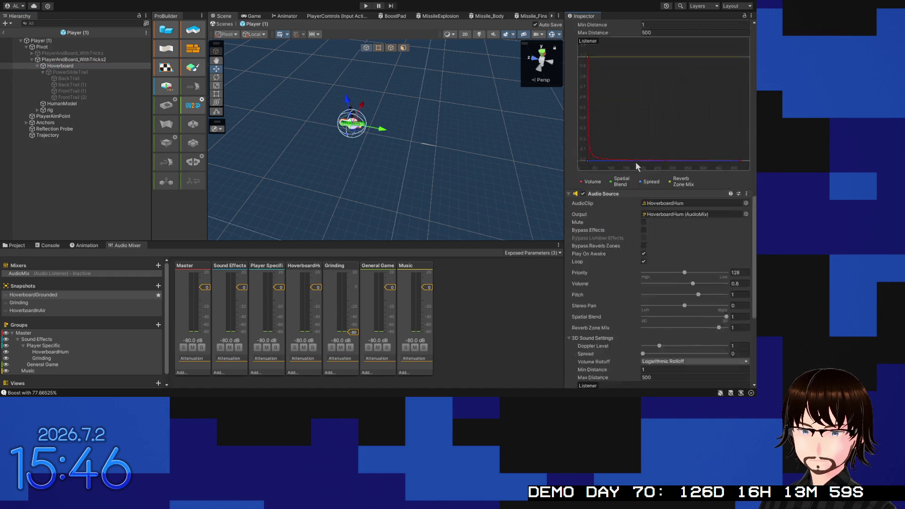
{"action": "scroll", "coordinate": [636, 162], "scroll_direction": "down", "scroll_amount": 1}
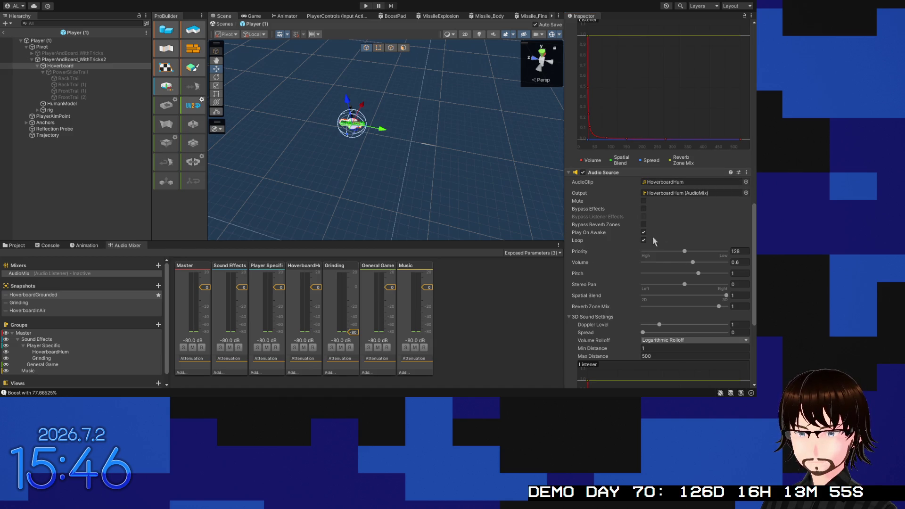
{"action": "left_click", "coordinate": [736, 182]}
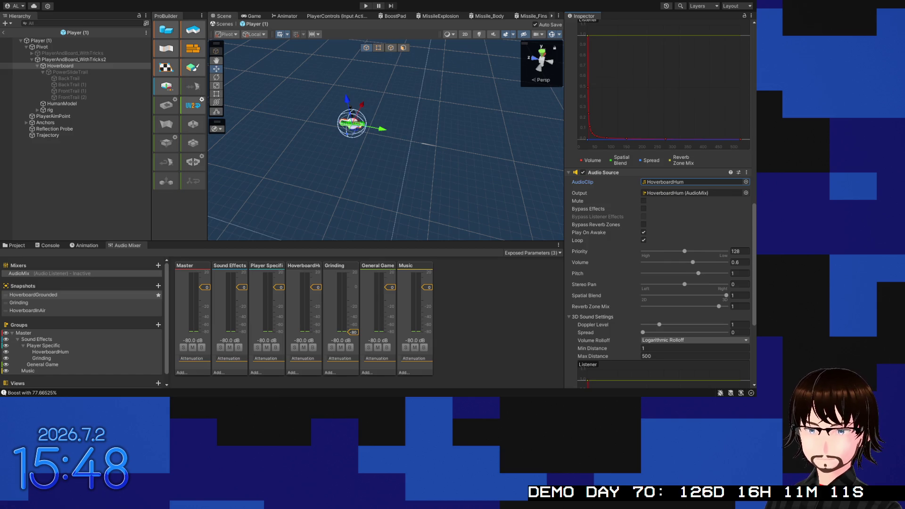
{"action": "key", "text": "alt+Tab"}
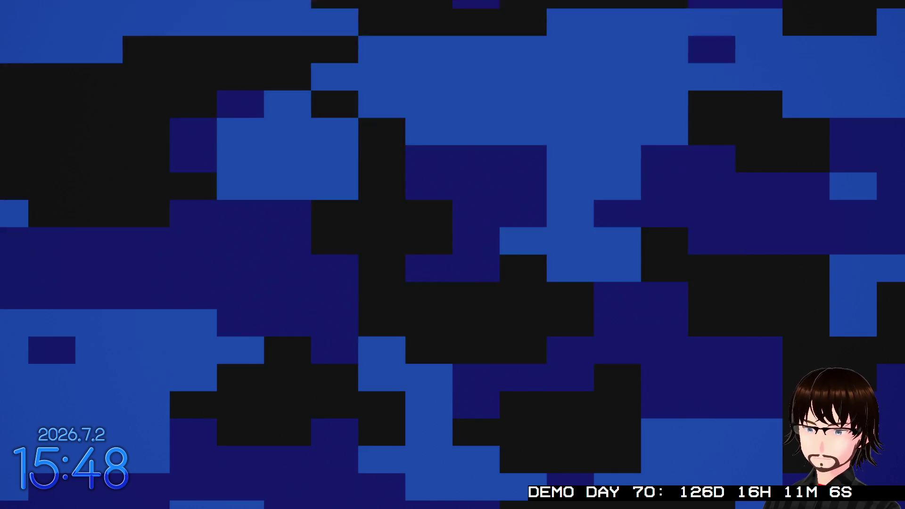
Step: Bring Audacity forward and select the imported 10-second skateboard grinds track
{"action": "left_click", "coordinate": [716, 1]}
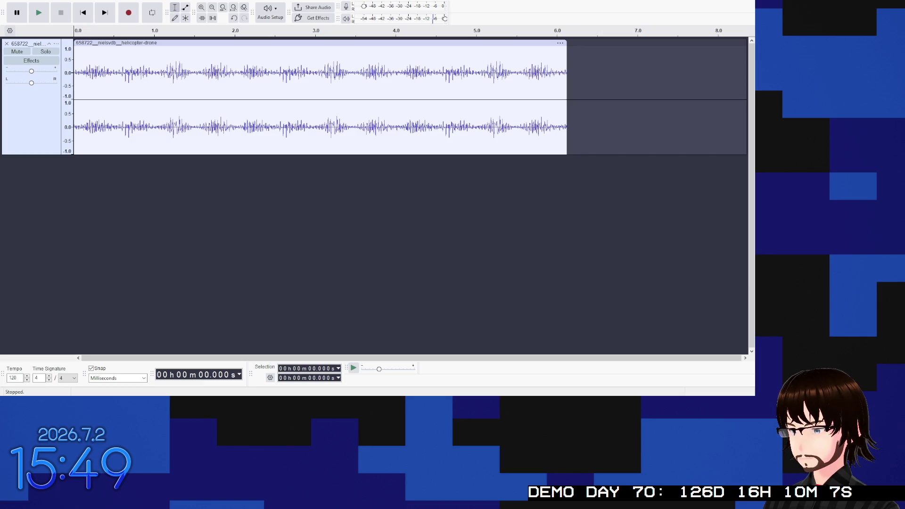
{"action": "left_click", "coordinate": [87, 200]}
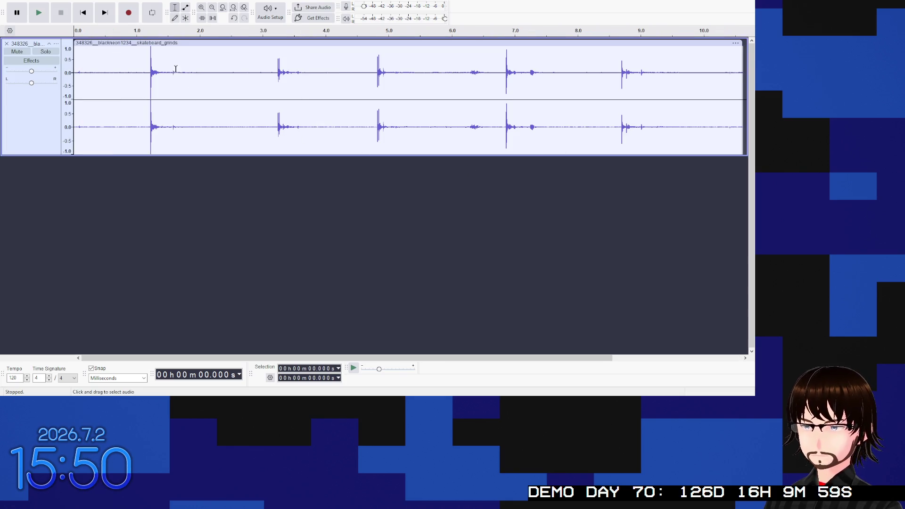
Step: Audition the grinds track from 2.153, 0.705, 0.967 and 1.342 s to find the spike
{"action": "left_click", "coordinate": [210, 59]}
{"action": "key", "text": "space"}
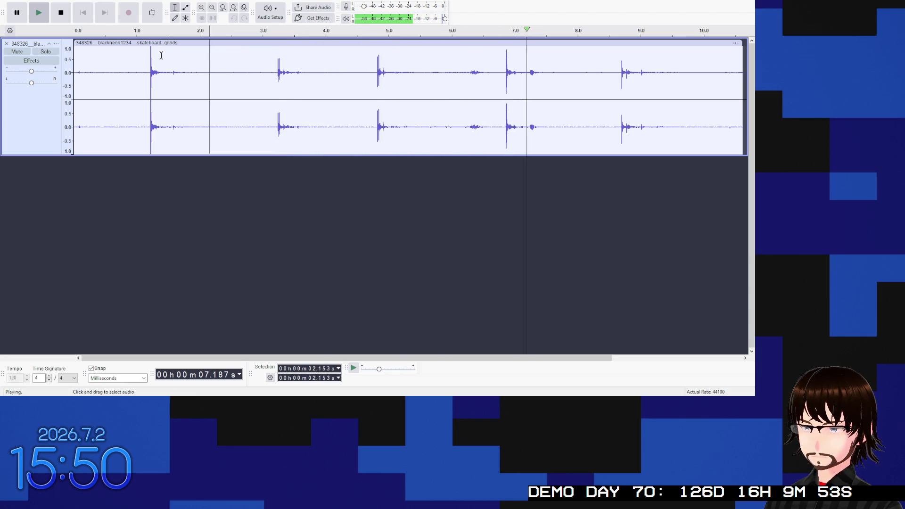
{"action": "left_click", "coordinate": [117, 59]}
{"action": "key", "text": "space"}
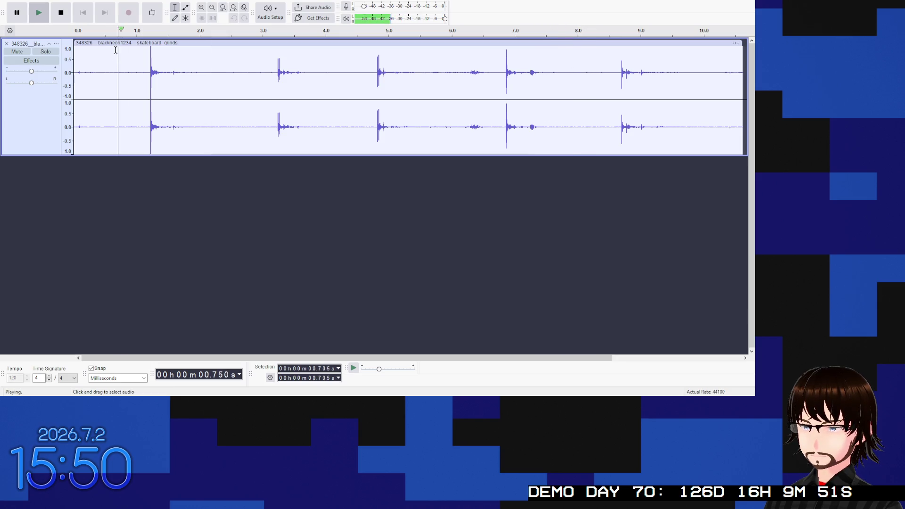
{"action": "key", "text": "space"}
{"action": "key", "text": "space"}
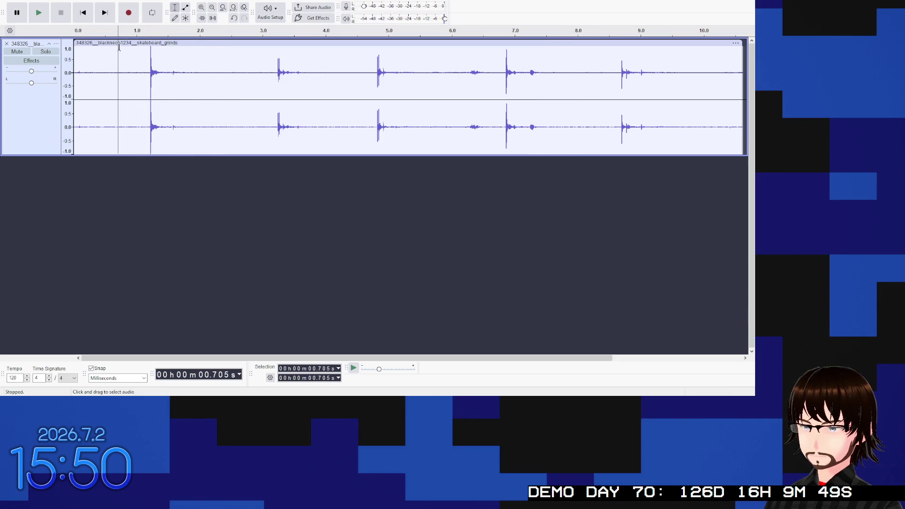
{"action": "left_click", "coordinate": [134, 56]}
{"action": "key", "text": "space"}
{"action": "key", "text": "space"}
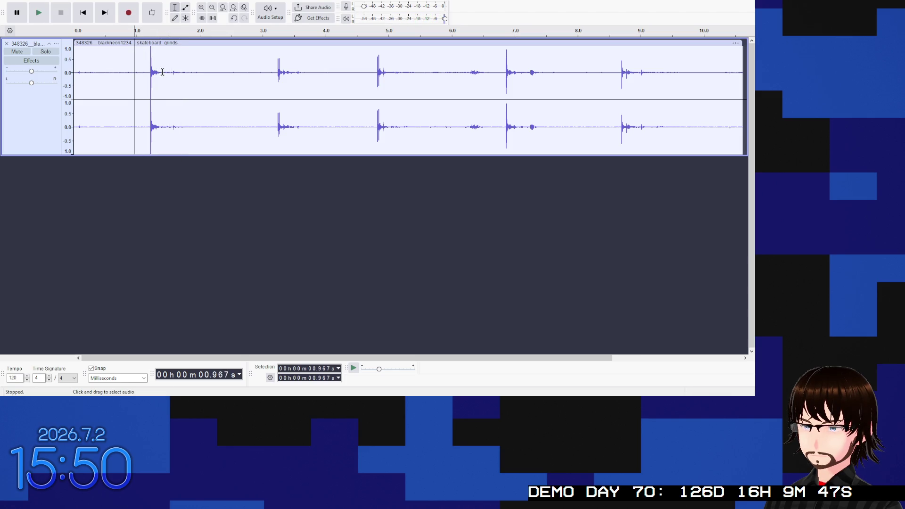
{"action": "left_click", "coordinate": [158, 73]}
{"action": "key", "text": "space"}
Step: Remove the 1.285–2.309 s stretch just after the first spike
{"action": "key", "text": "space"}
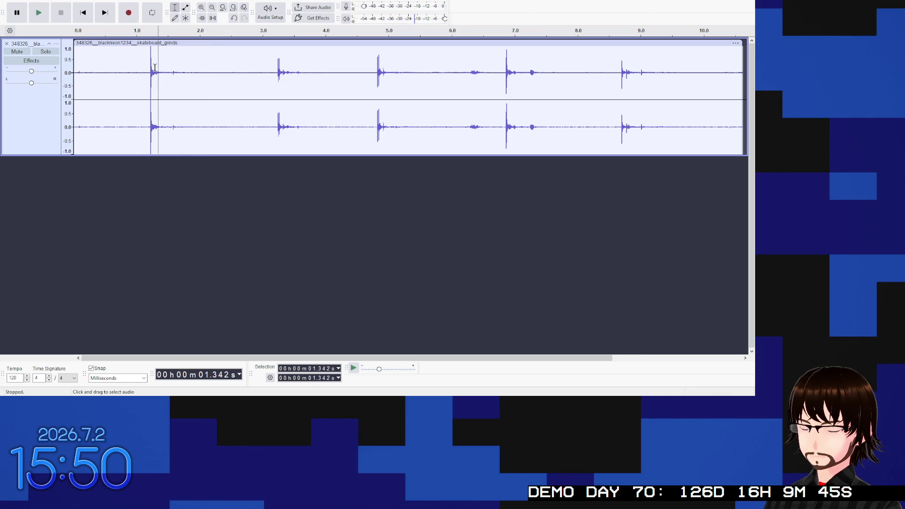
{"action": "left_click", "coordinate": [154, 67]}
{"action": "key", "text": "space"}
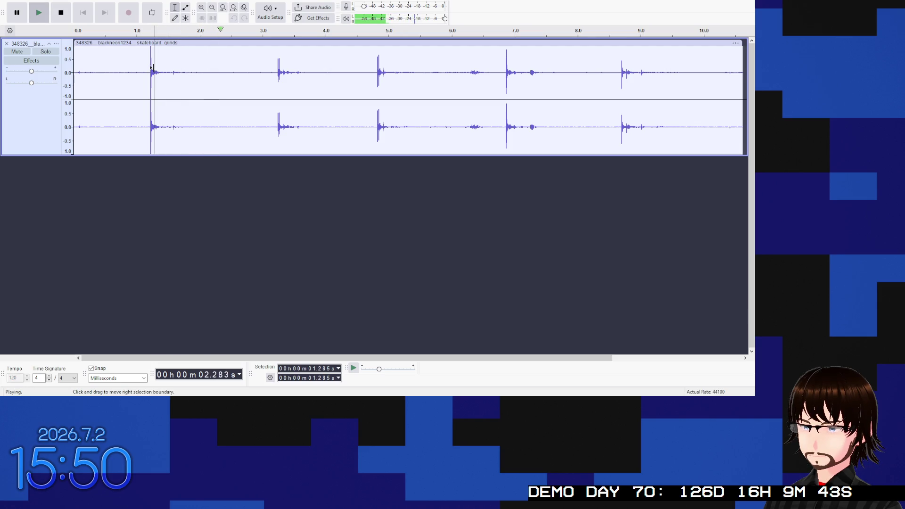
{"action": "key", "text": "space"}
{"action": "left_click_drag", "start_coordinate": [156, 72], "coordinate": [217, 75]}
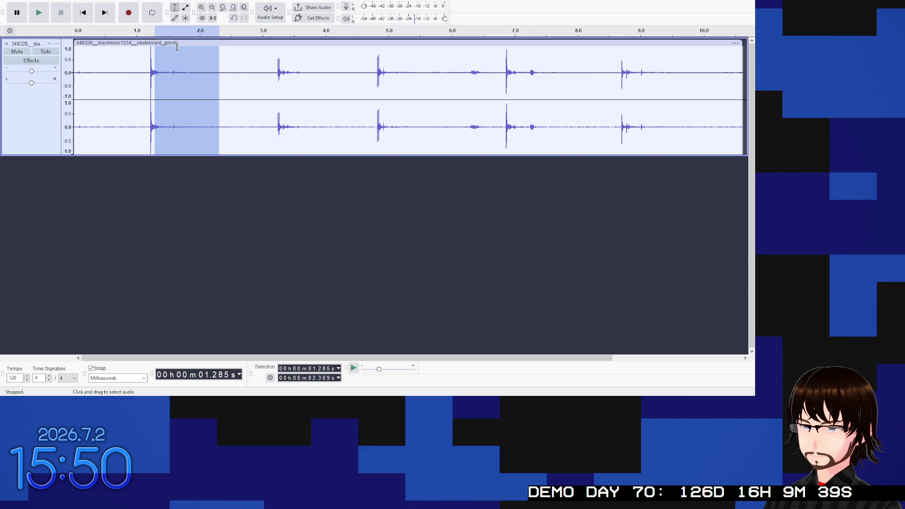
{"action": "key", "text": "Delete"}
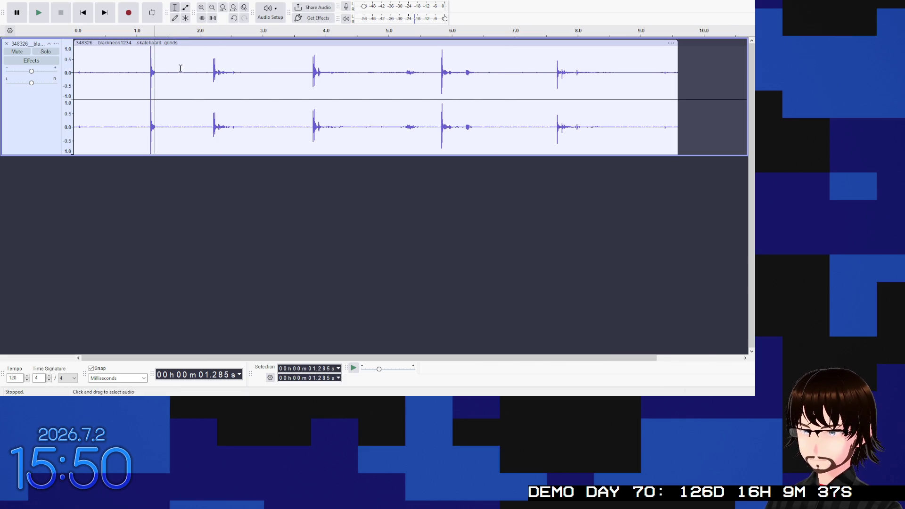
Step: Replace the grinds track with the pasted 1.024 s piece, zoom in and play it repeatedly
{"action": "left_click", "coordinate": [6, 43]}
{"action": "key", "text": "ctrl+v"}
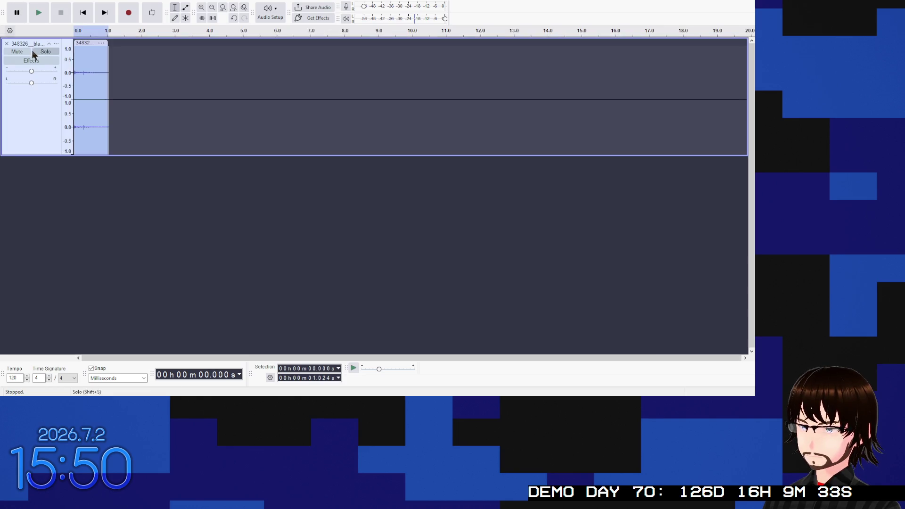
{"action": "key", "text": "space"}
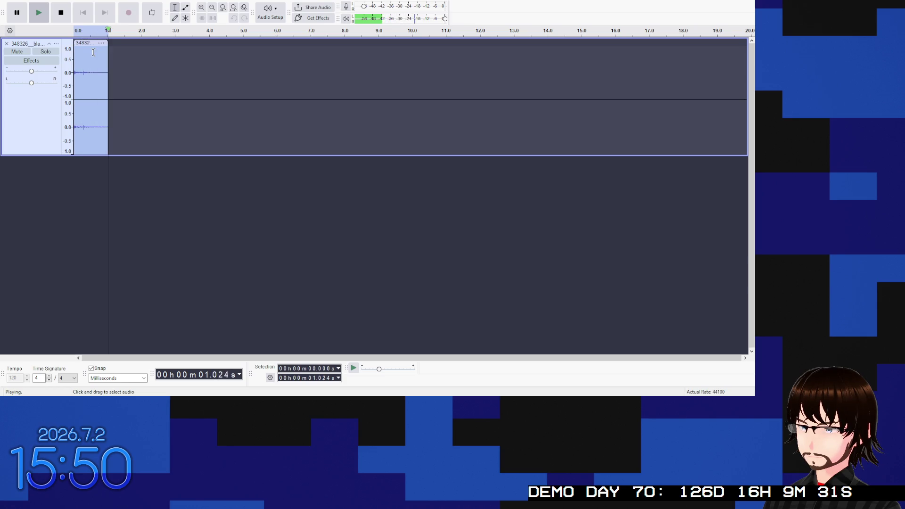
{"action": "key", "text": "space"}
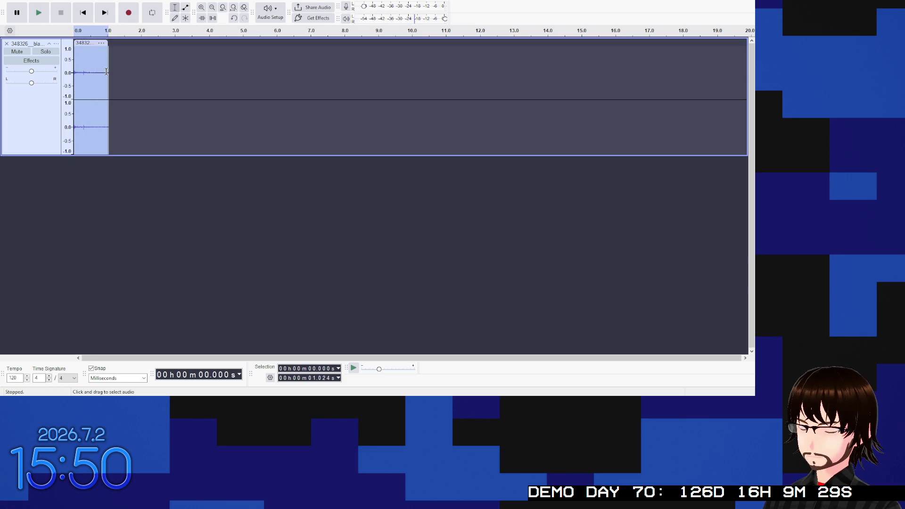
{"action": "scroll", "coordinate": [106, 75], "scroll_direction": "up", "scroll_amount": 1}
{"action": "scroll", "coordinate": [109, 90], "scroll_direction": "left", "scroll_amount": 1}
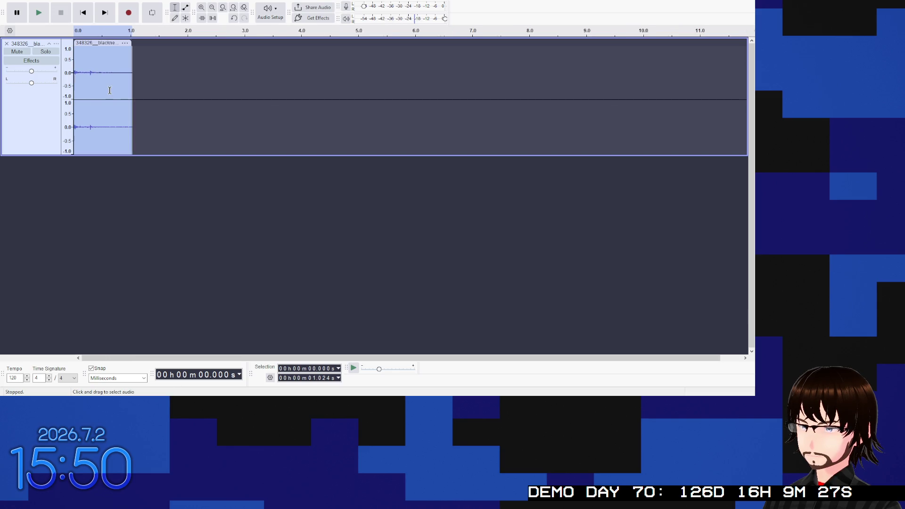
{"action": "scroll", "coordinate": [109, 90], "scroll_direction": "up", "scroll_amount": 4}
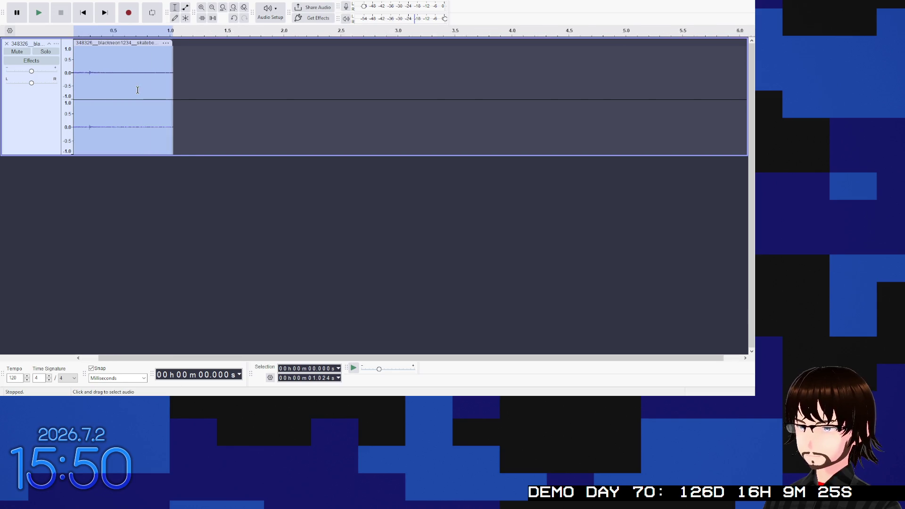
{"action": "key", "text": "space"}
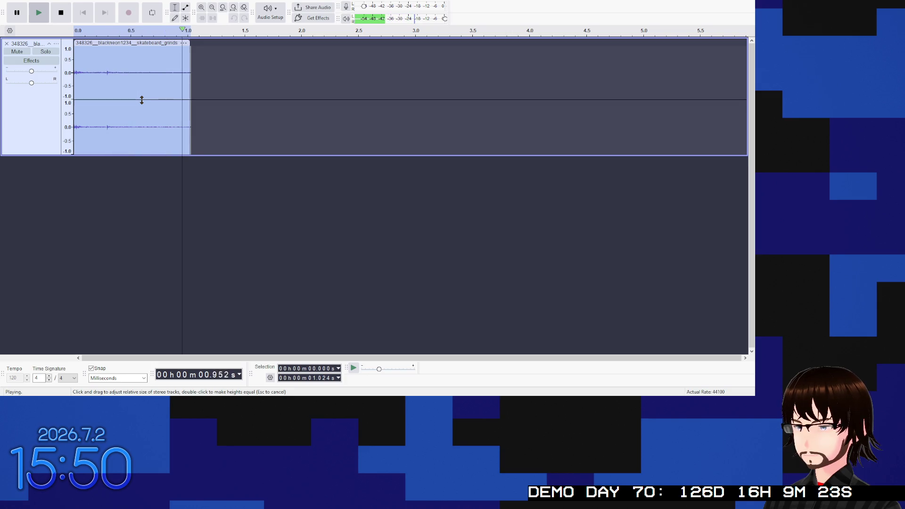
{"action": "key", "text": "space"}
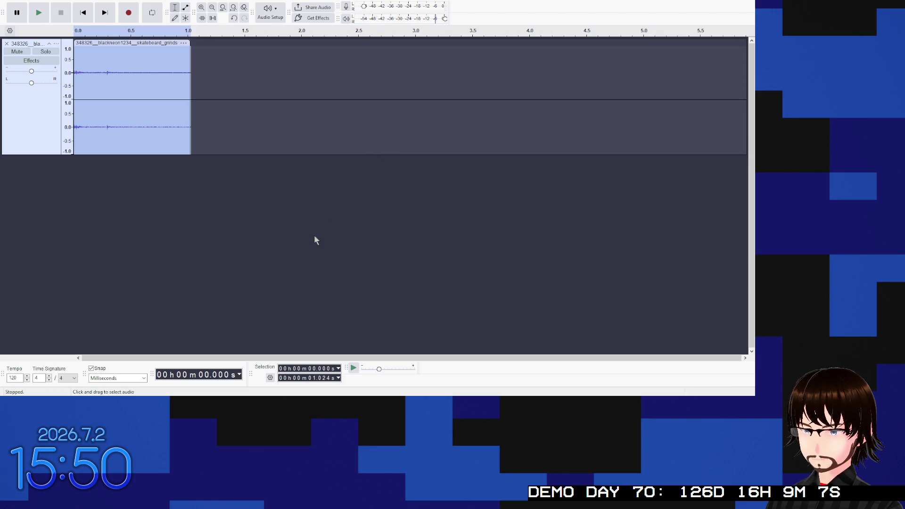
Step: Replay the 1.024 s grind clip several times, then reapply Amplify with Ctrl+R
{"action": "key", "text": "space"}
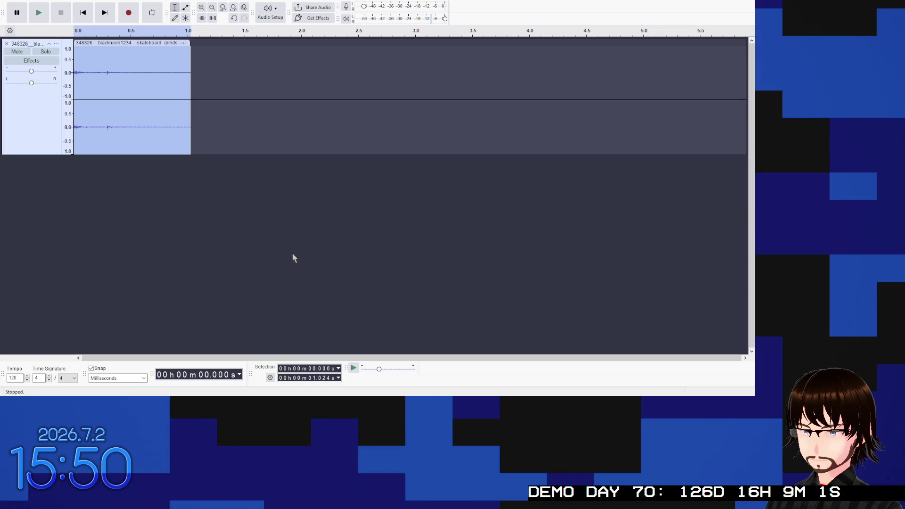
{"action": "key", "text": "space"}
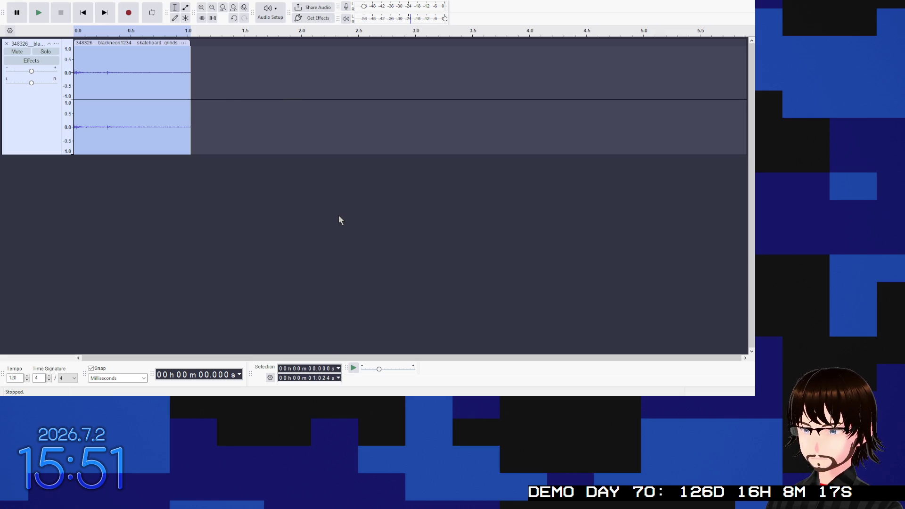
{"action": "key", "text": "space"}
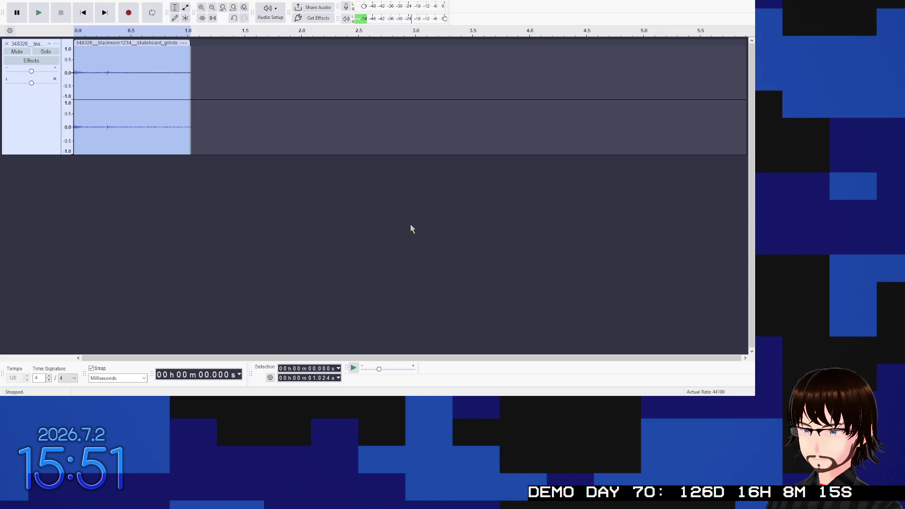
{"action": "key", "text": "p"}
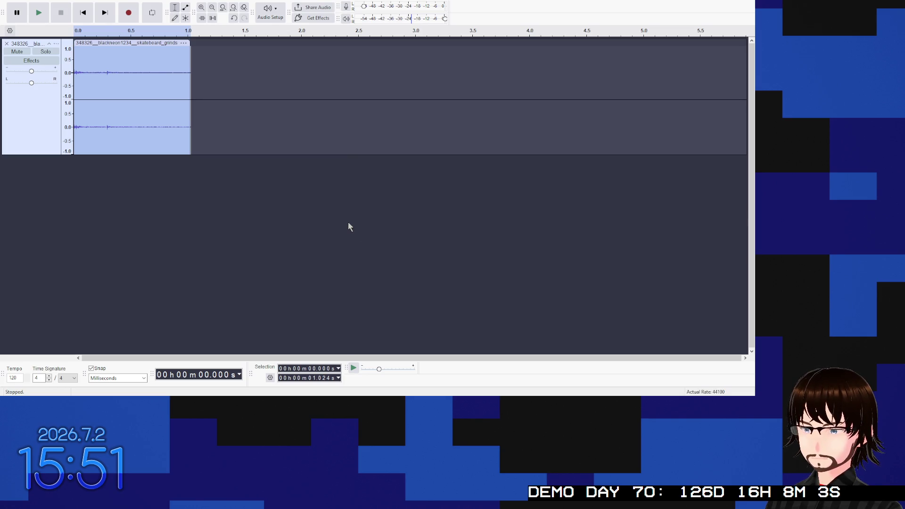
{"action": "key", "text": "space"}
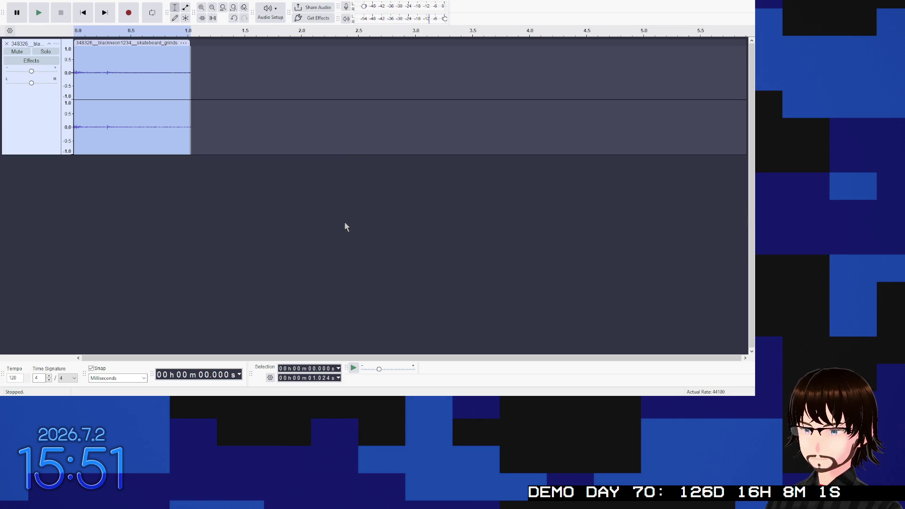
{"action": "key", "text": "space"}
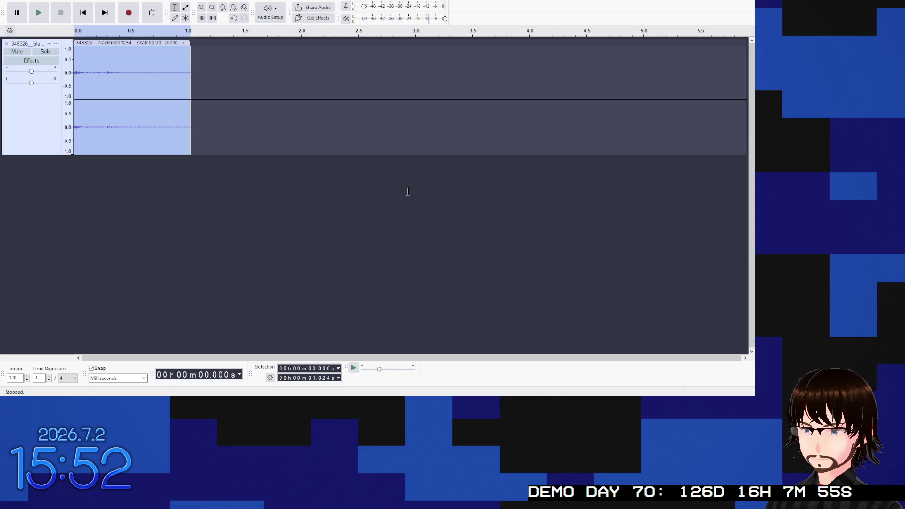
{"action": "key", "text": "ctrl+r"}
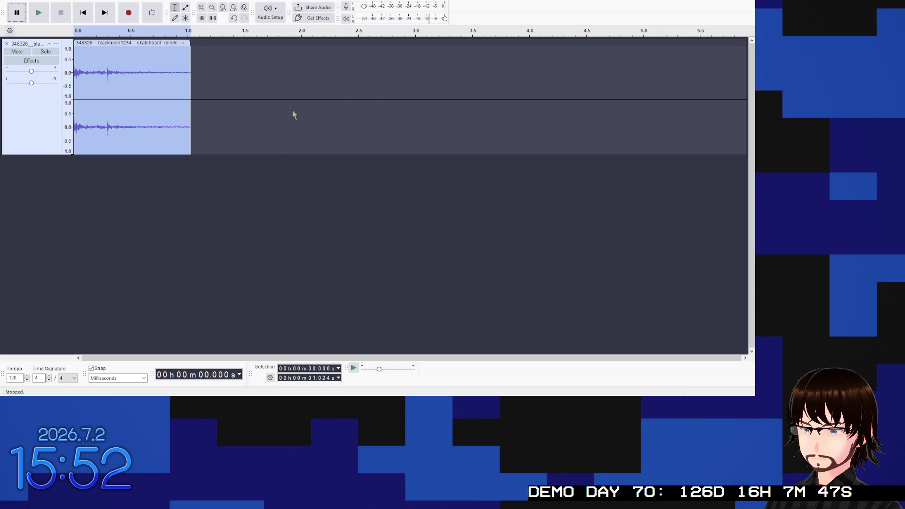
{"action": "key", "text": "p"}
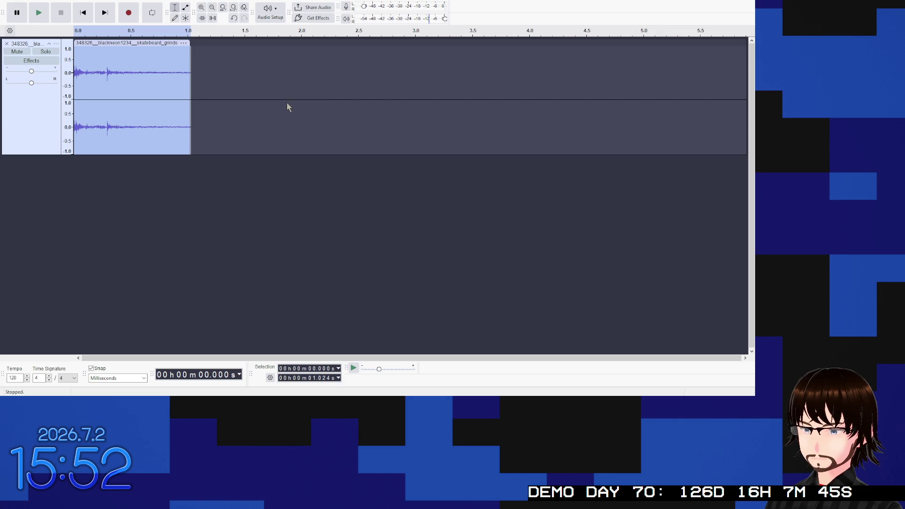
{"action": "key", "text": "space"}
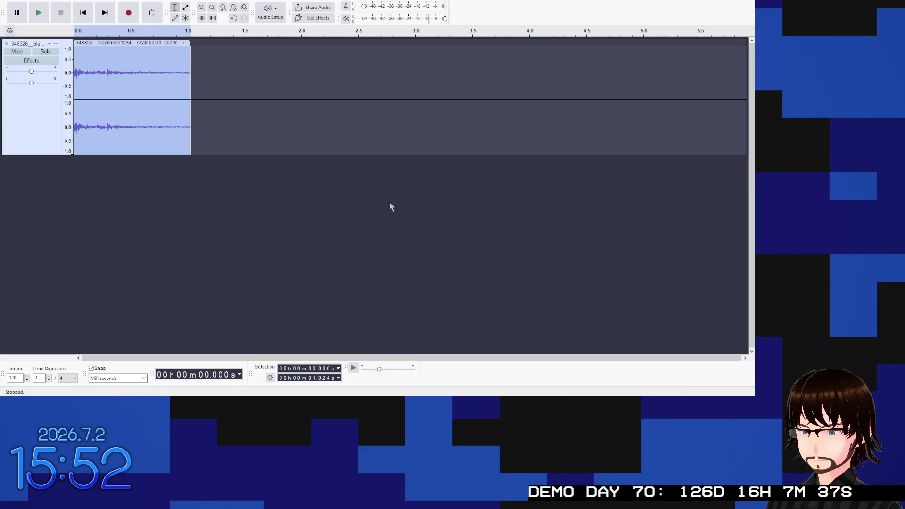
{"action": "key", "text": "space"}
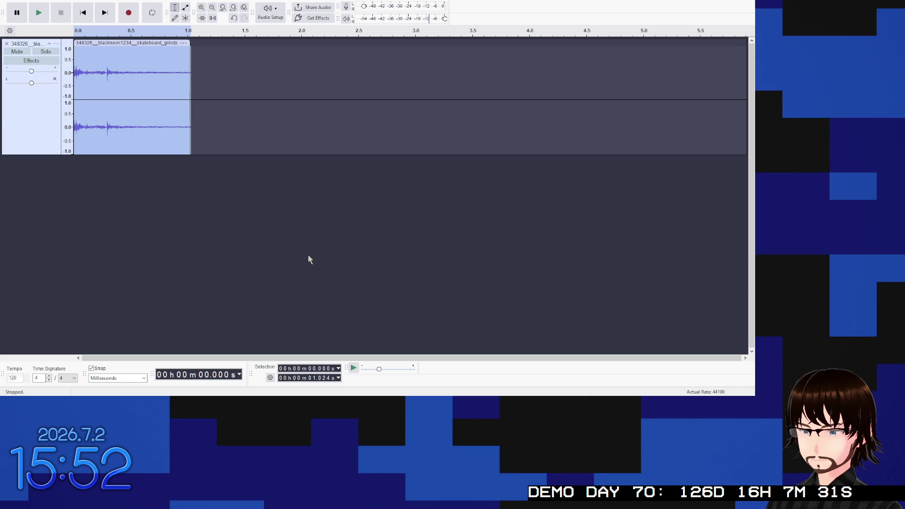
{"action": "key", "text": "space"}
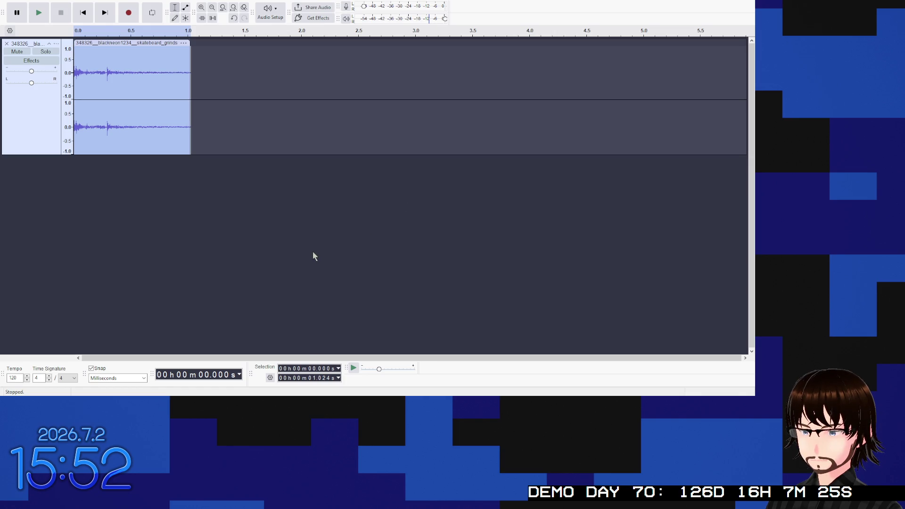
{"action": "key", "text": "space"}
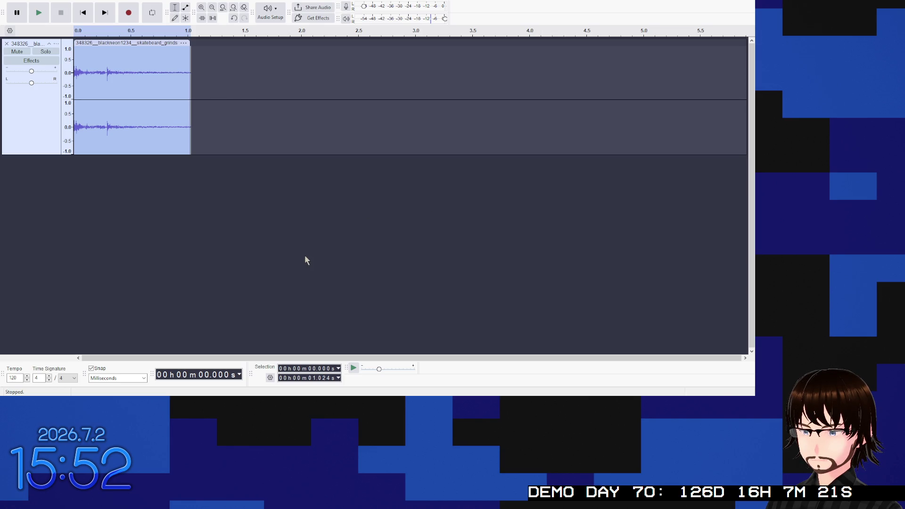
{"action": "key", "text": "space"}
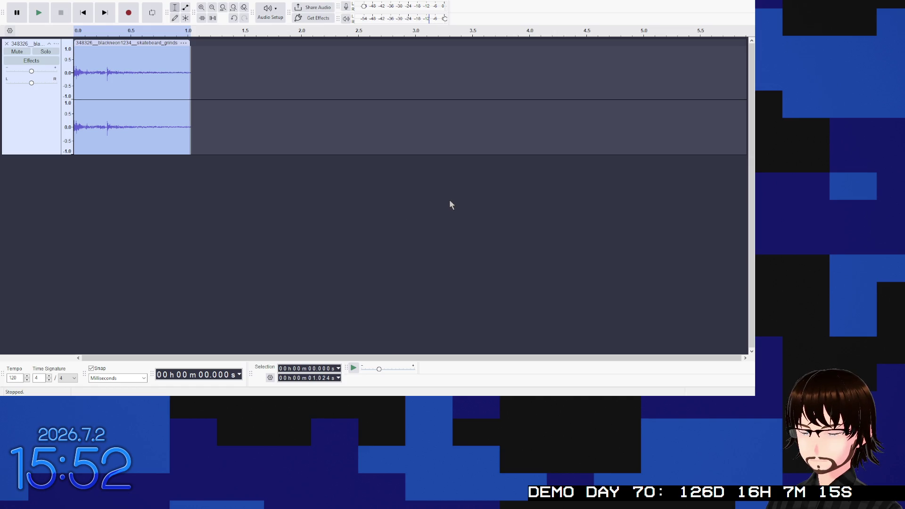
{"action": "key", "text": "space"}
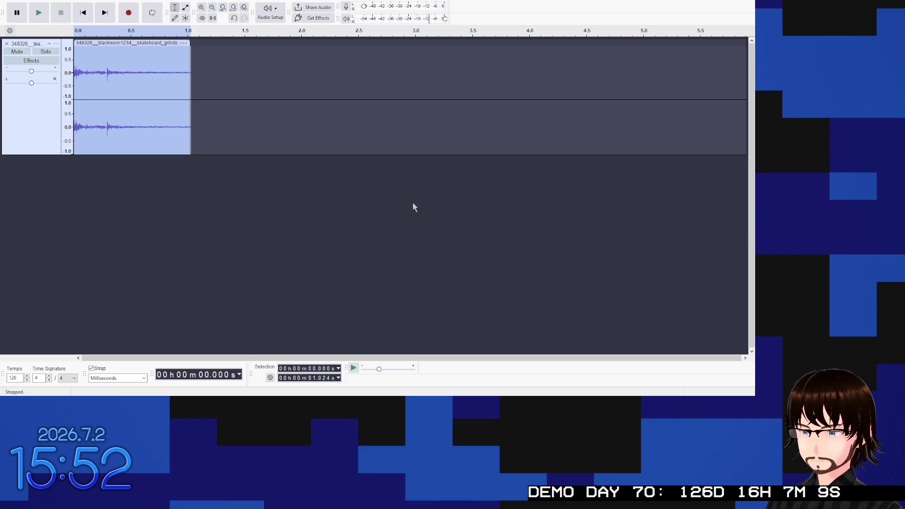
{"action": "key", "text": "space"}
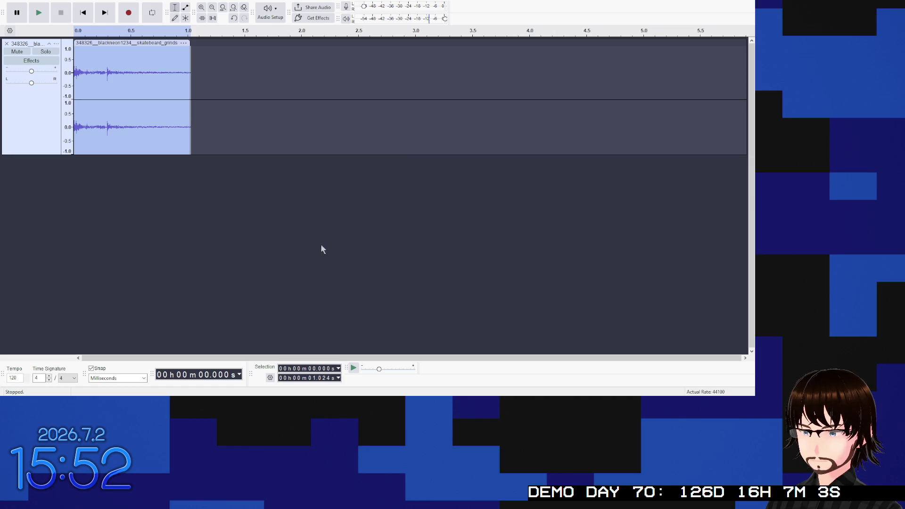
{"action": "key", "text": "space"}
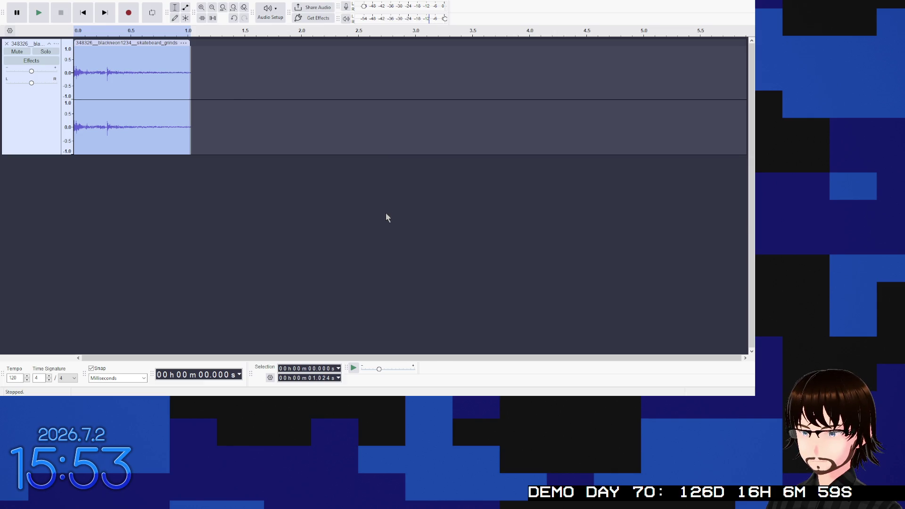
{"action": "key", "text": "space"}
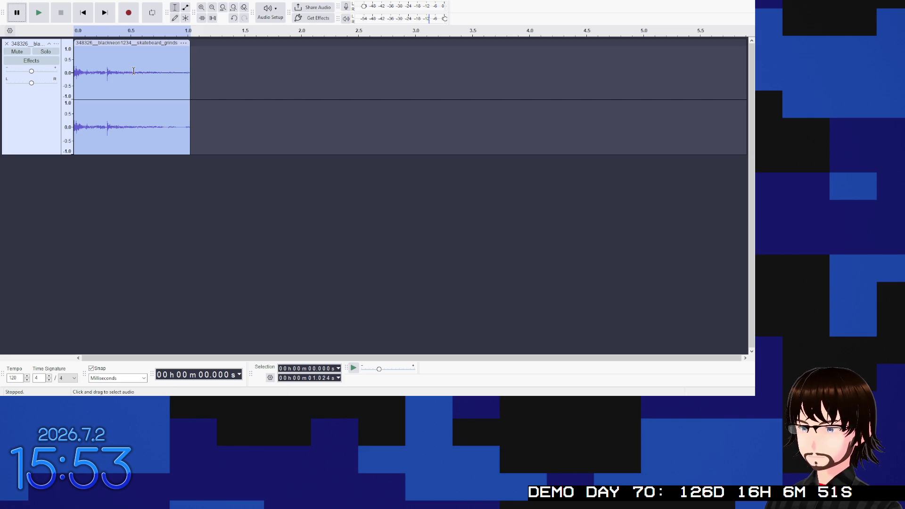
Step: Audition the clip from 0.728 s and again from the start
{"action": "left_click", "coordinate": [156, 71]}
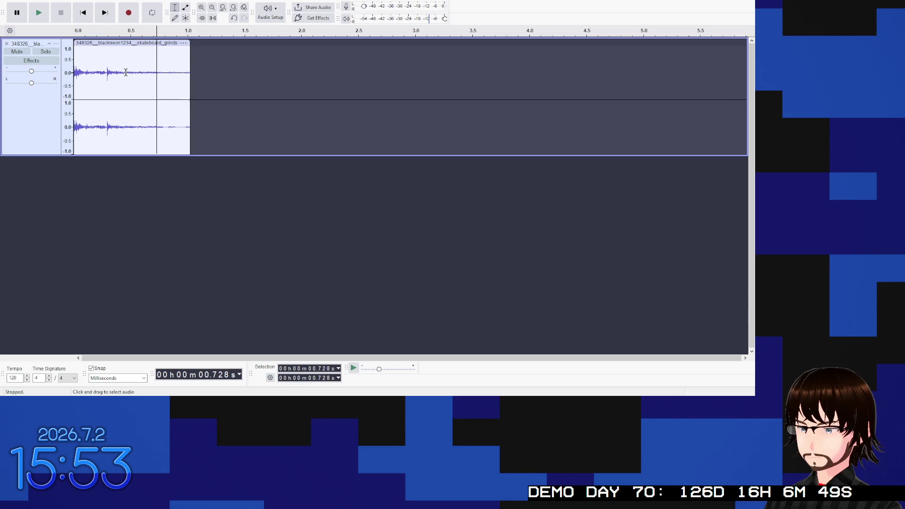
{"action": "left_click", "coordinate": [40, 14]}
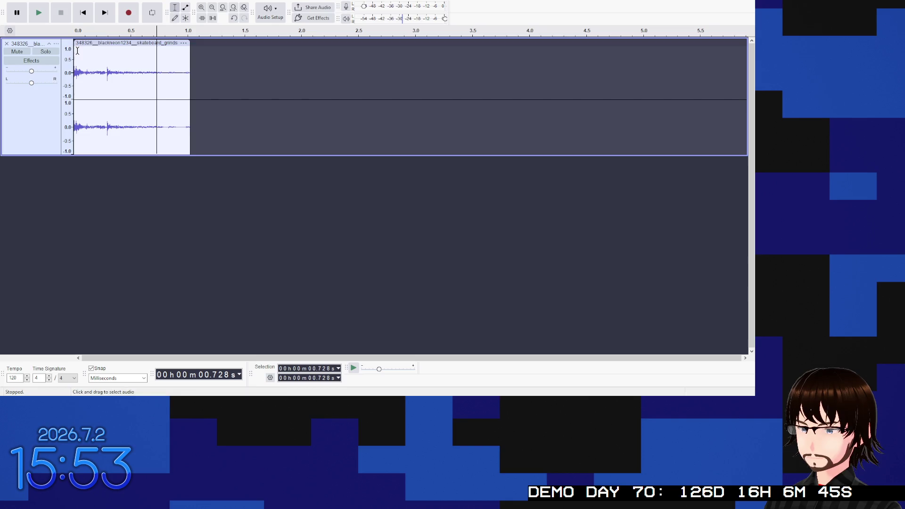
{"action": "left_click", "coordinate": [78, 50]}
{"action": "left_click", "coordinate": [39, 14]}
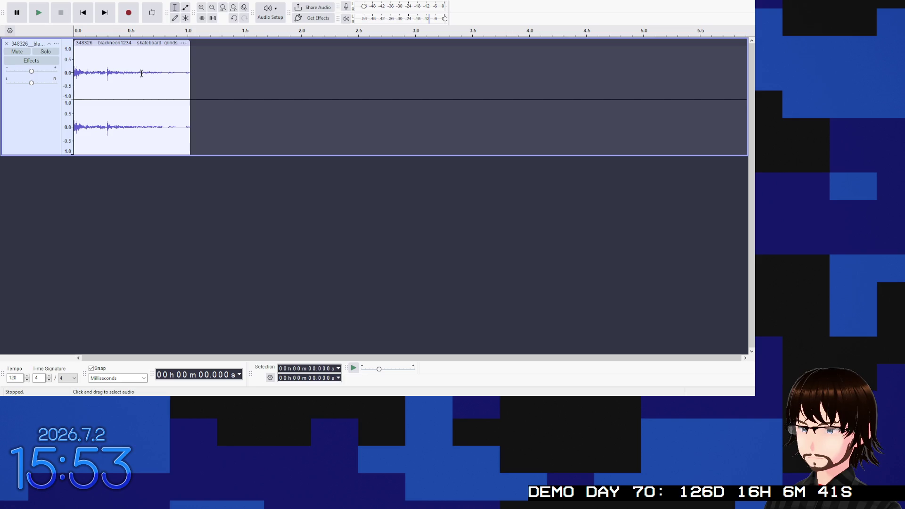
Step: Delete the 0.580–1.243 s tail and replay the trimmed clip from the start three times
{"action": "left_click_drag", "start_coordinate": [139, 73], "coordinate": [215, 88]}
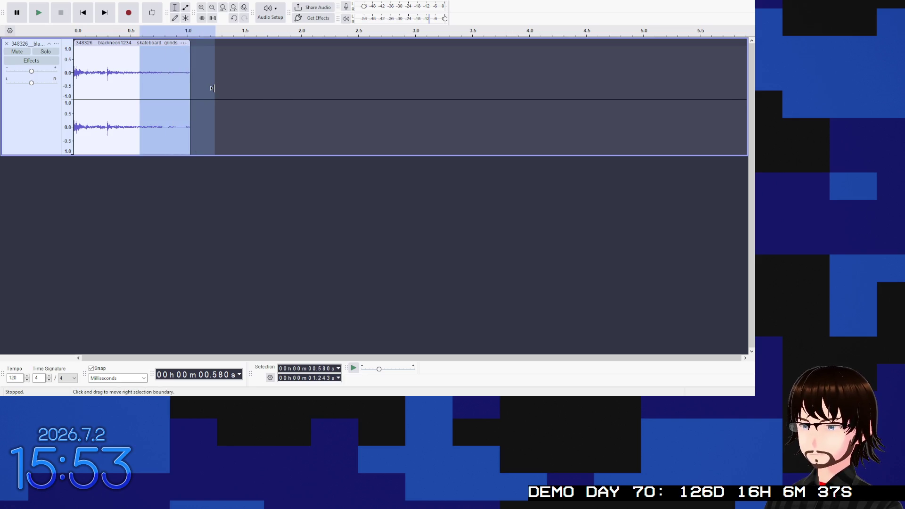
{"action": "key", "text": "Delete"}
{"action": "left_click", "coordinate": [83, 13]}
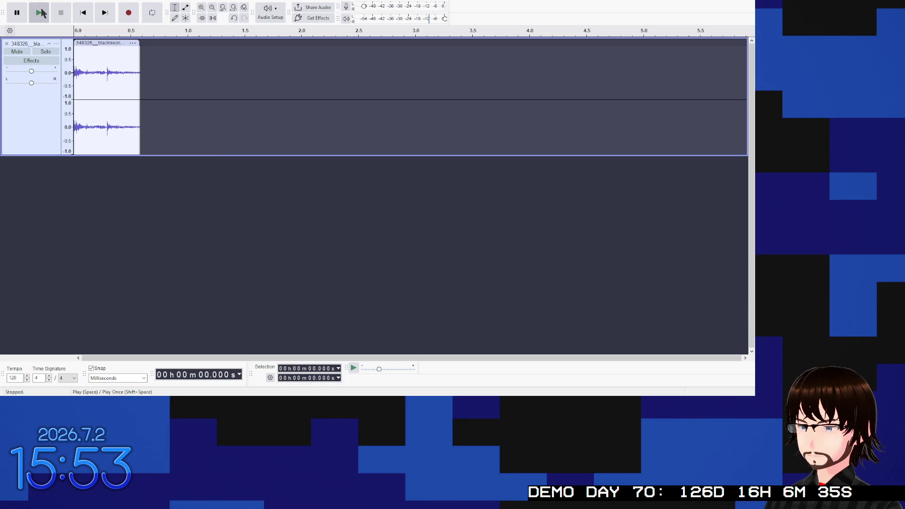
{"action": "left_click", "coordinate": [40, 13]}
{"action": "left_click", "coordinate": [41, 13]}
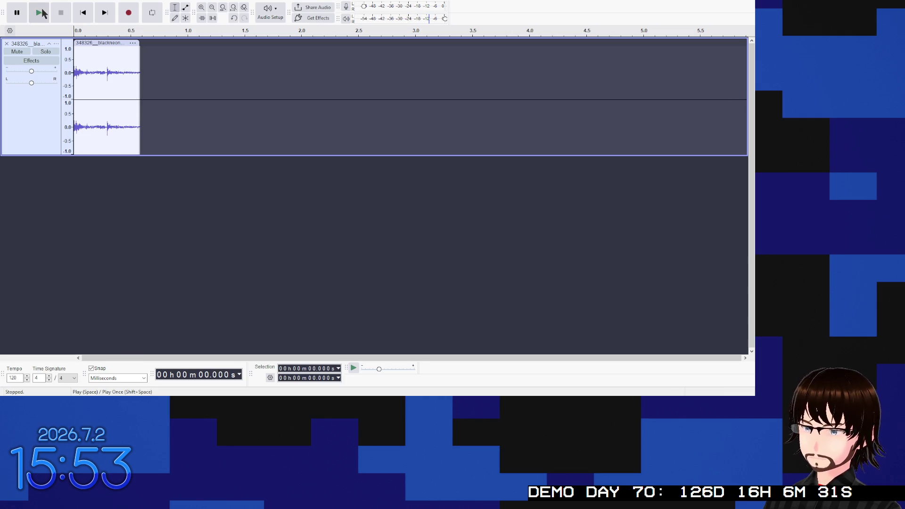
{"action": "left_click", "coordinate": [40, 13]}
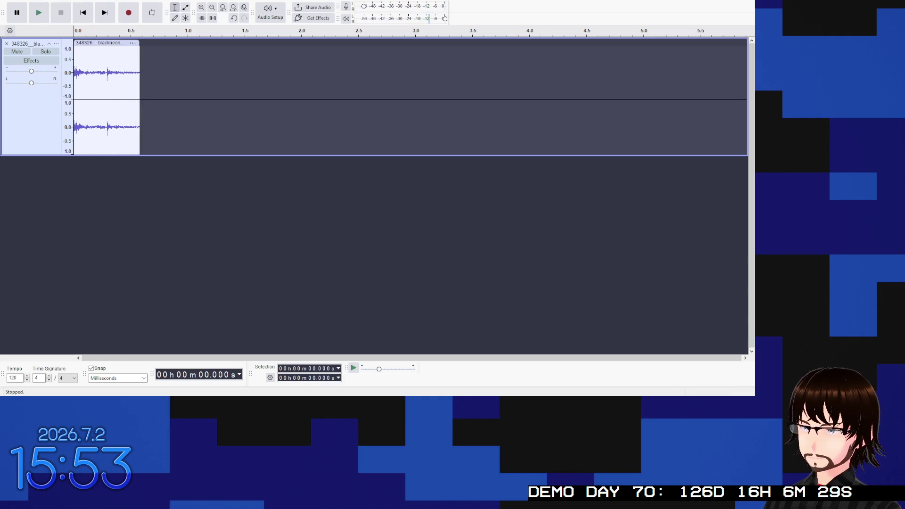
Step: Select and play the 0.58 s clip, then repeat it into four copies totalling 2.320 s
{"action": "left_click", "coordinate": [108, 42]}
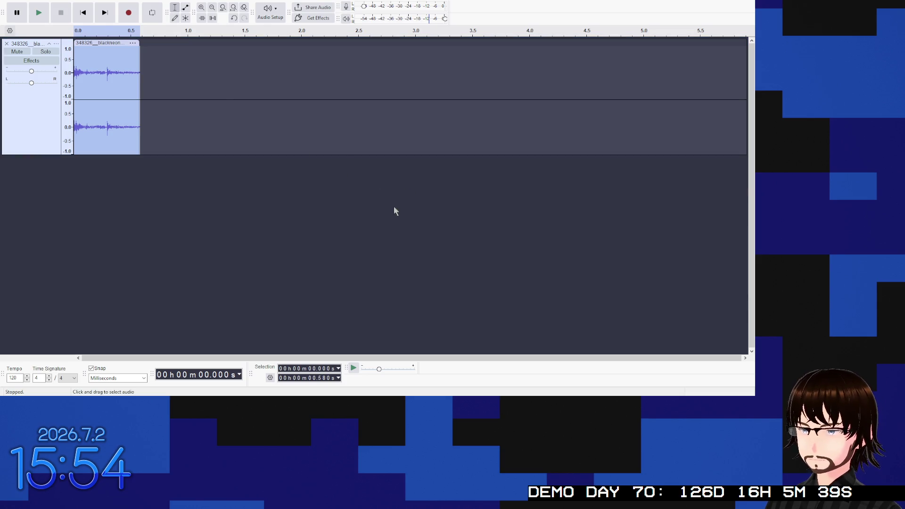
{"action": "key", "text": "space"}
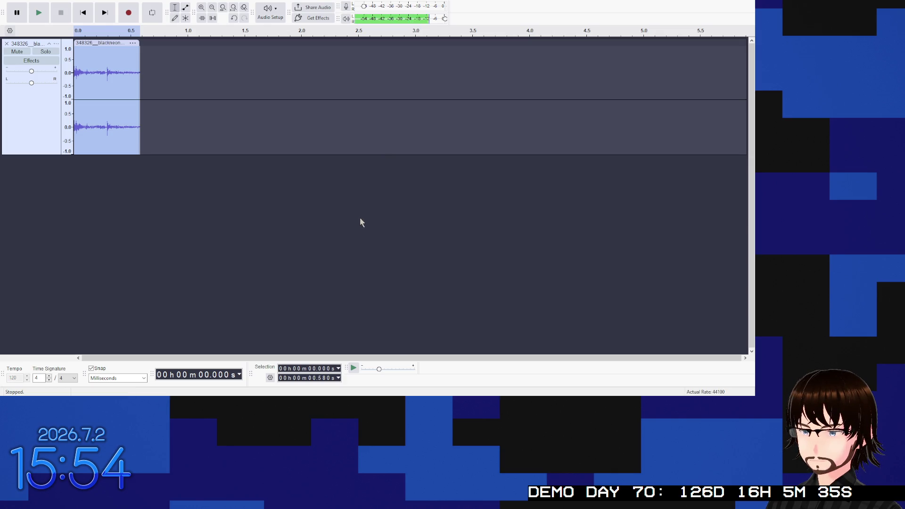
{"action": "key", "text": "ctrl+r"}
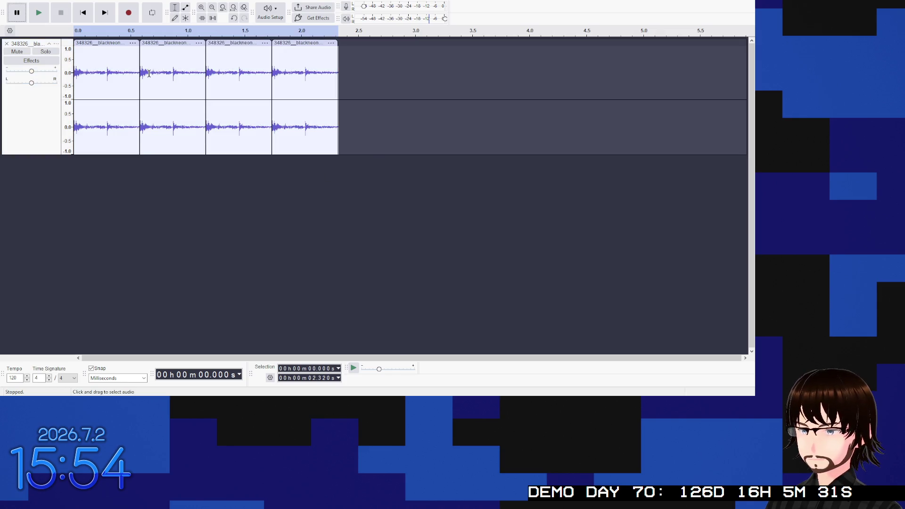
Step: Join the first two copies across 0.532–0.663 s and play from 0.459 s to hear the join
{"action": "left_click_drag", "start_coordinate": [149, 73], "coordinate": [134, 70]}
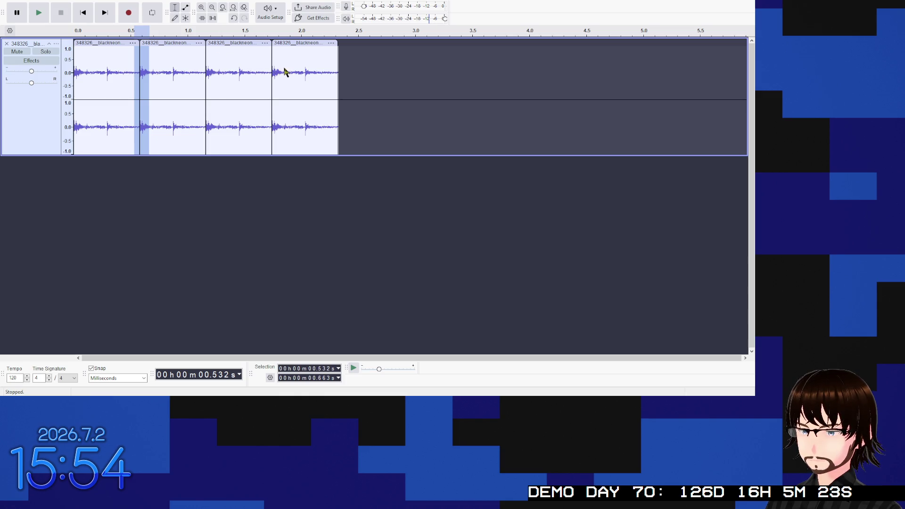
{"action": "key", "text": "ctrl+j"}
{"action": "left_click", "coordinate": [125, 58]}
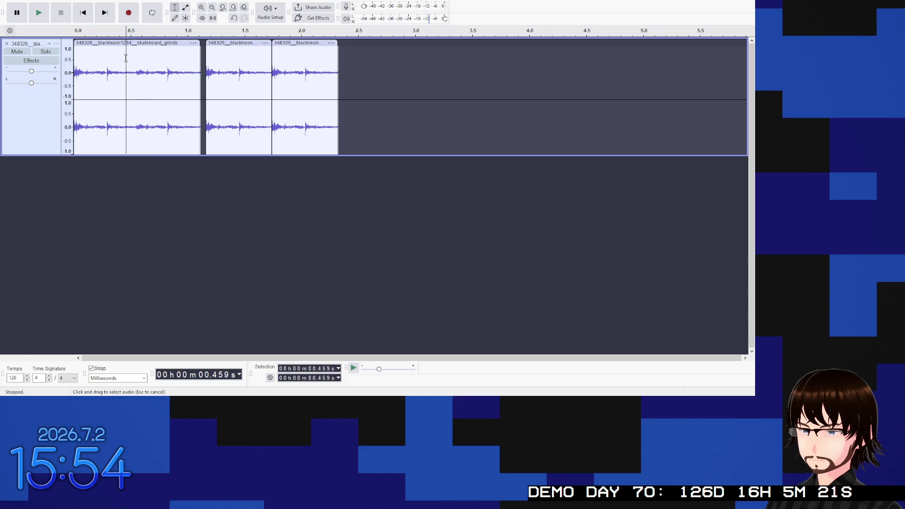
{"action": "left_click", "coordinate": [44, 14]}
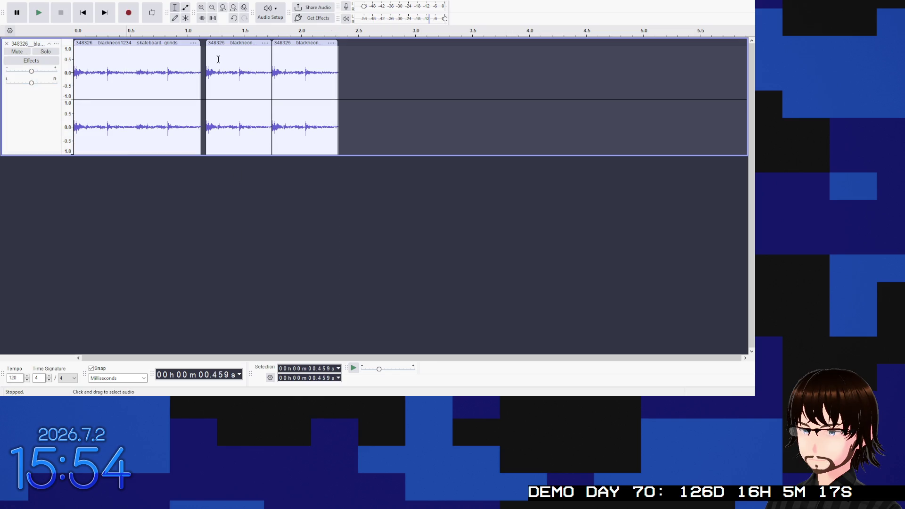
Step: Slide the second and third clips left so each butts against the clip before it
{"action": "left_click_drag", "start_coordinate": [228, 43], "coordinate": [223, 43]}
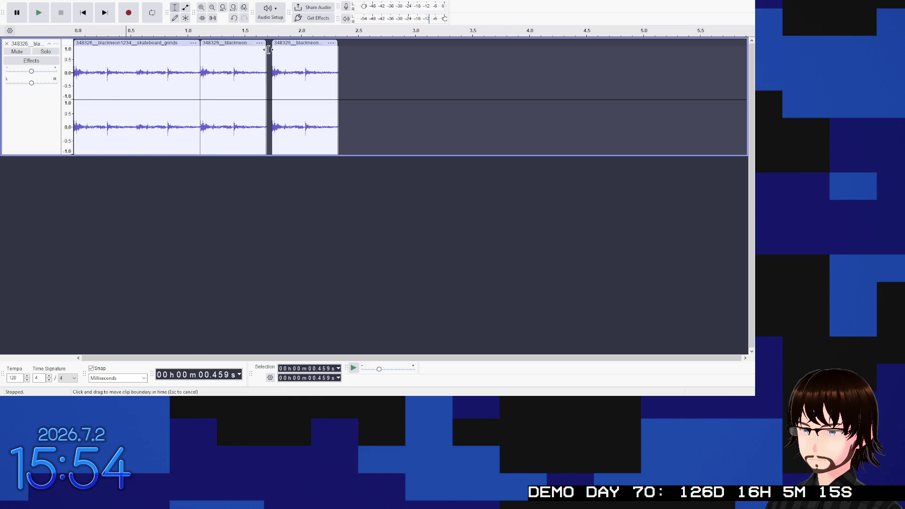
{"action": "left_click_drag", "start_coordinate": [296, 44], "coordinate": [289, 43]}
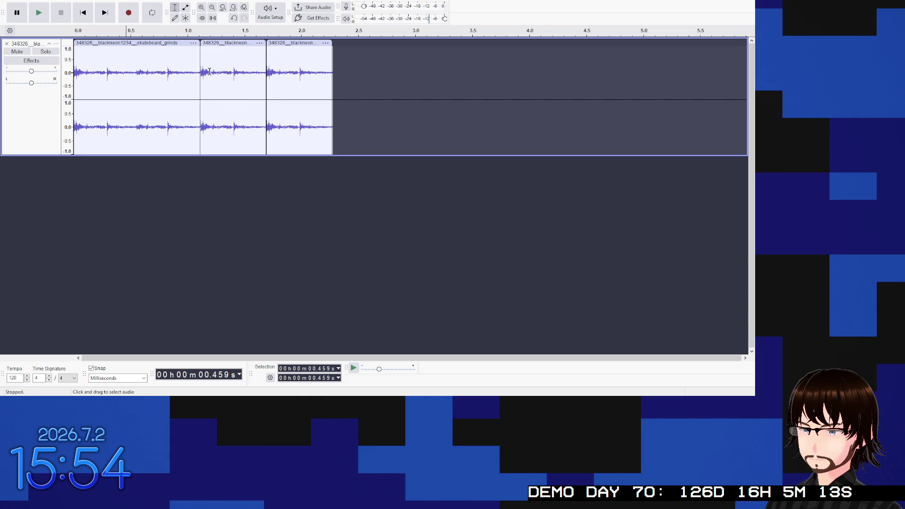
{"action": "left_click_drag", "start_coordinate": [287, 72], "coordinate": [114, 80]}
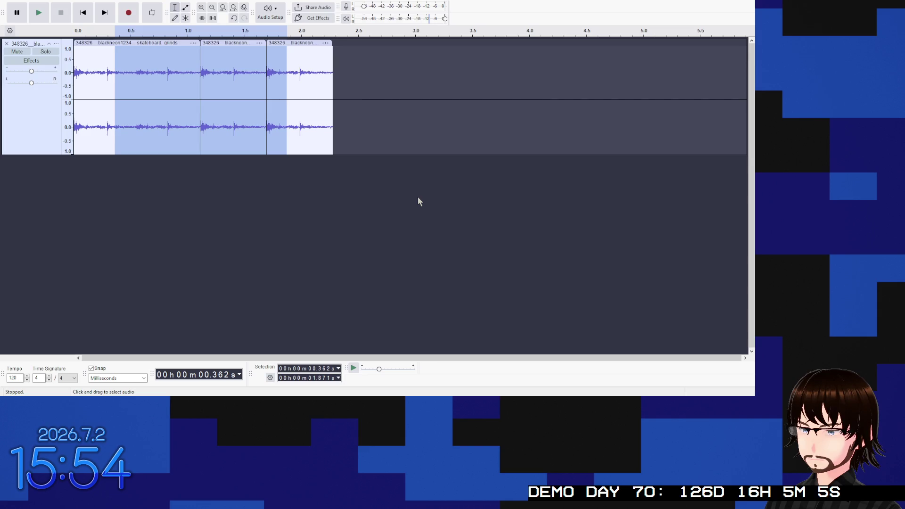
{"action": "left_click", "coordinate": [204, 68]}
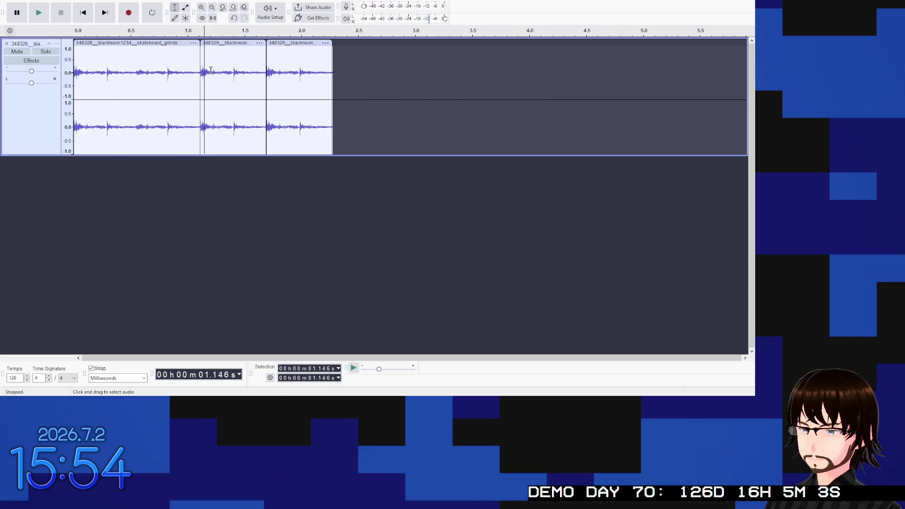
Step: Trial-shorten the 0.963–1.481 s span across the join, then undo back to three separate copies
{"action": "left_click_drag", "start_coordinate": [242, 73], "coordinate": [182, 75]}
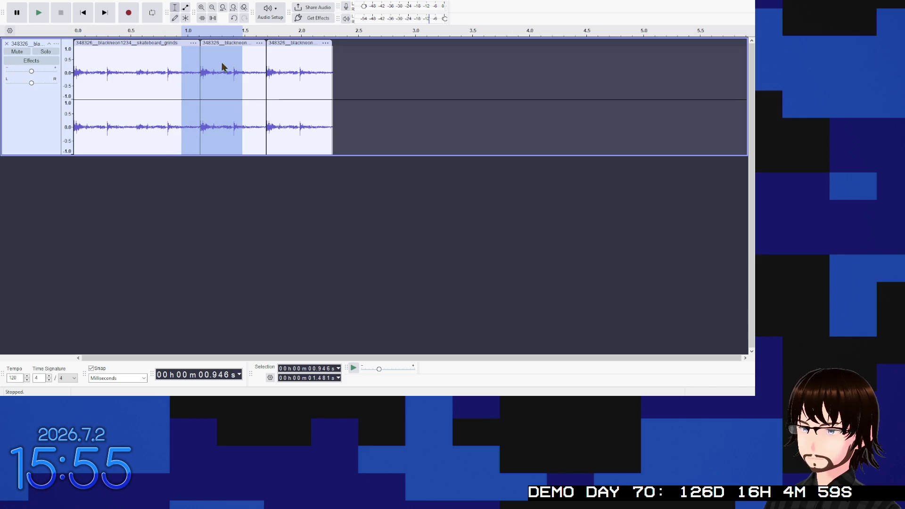
{"action": "key", "text": "ctrl+v"}
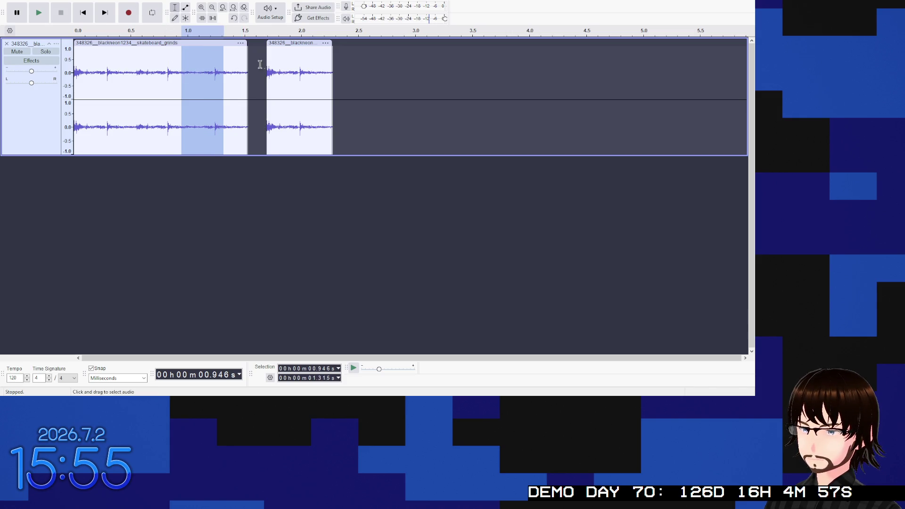
{"action": "left_click", "coordinate": [204, 66]}
{"action": "left_click", "coordinate": [138, 54]}
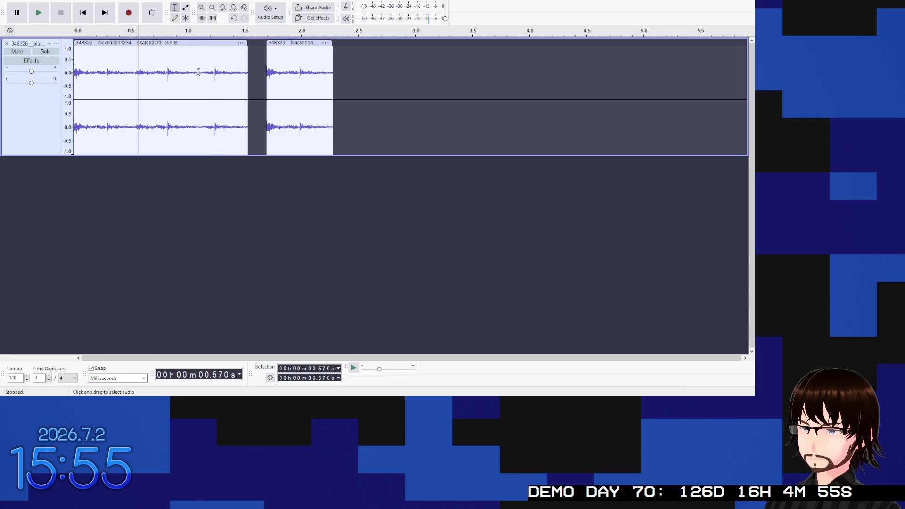
{"action": "left_click_drag", "start_coordinate": [291, 71], "coordinate": [220, 70]}
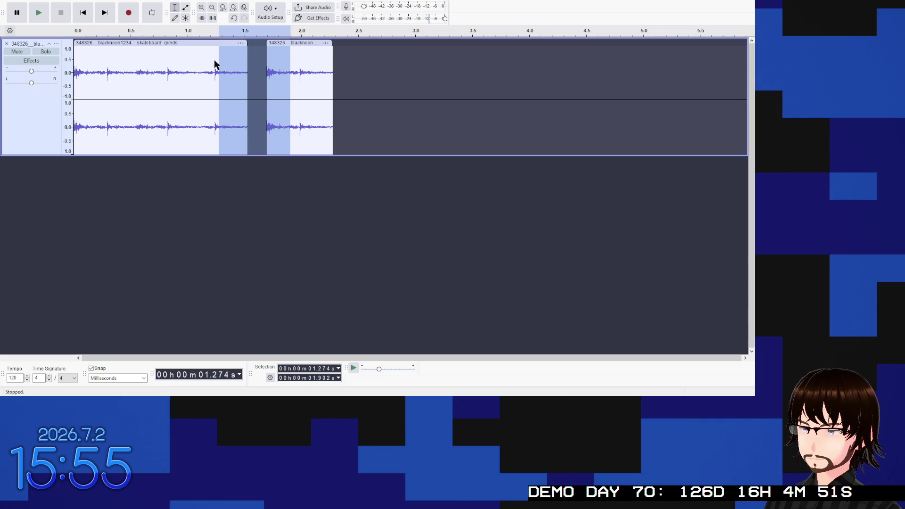
{"action": "key", "text": "ctrl+z"}
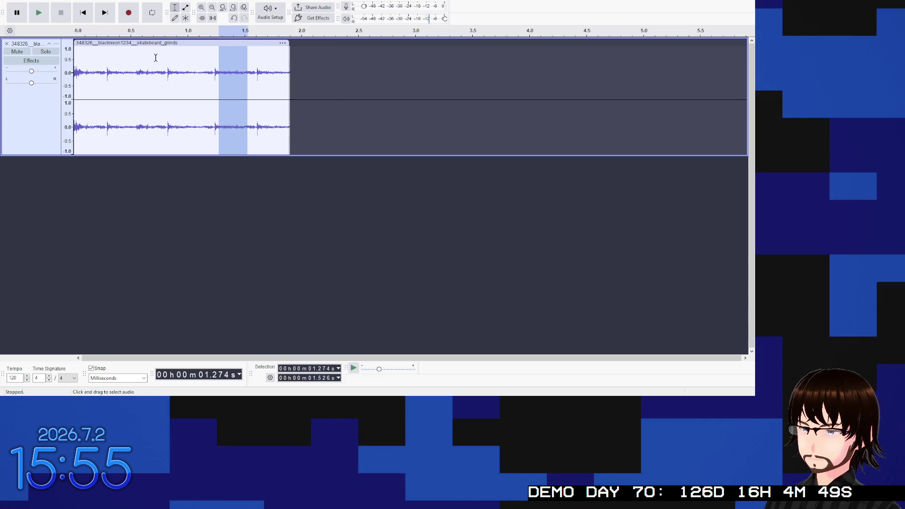
{"action": "left_click", "coordinate": [155, 56]}
{"action": "left_click", "coordinate": [40, 14]}
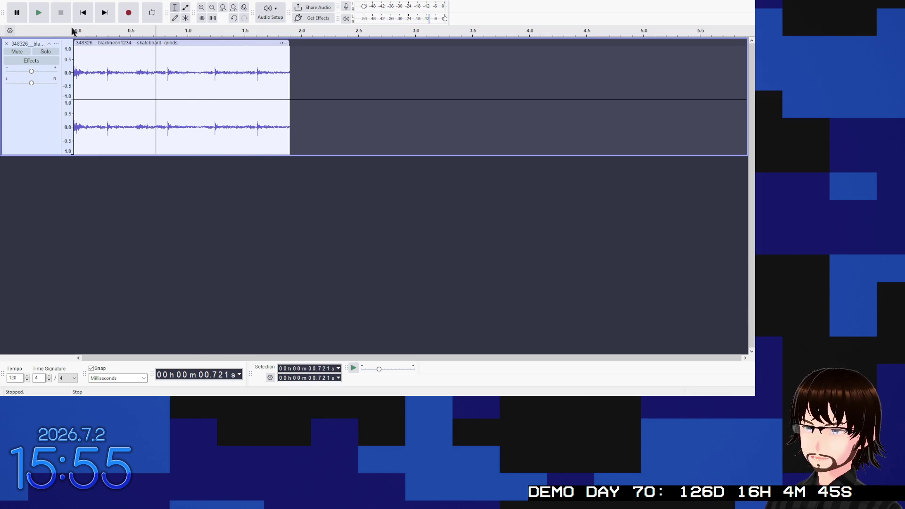
{"action": "key", "text": "ctrl+z"}
{"action": "key", "text": "ctrl+z"}
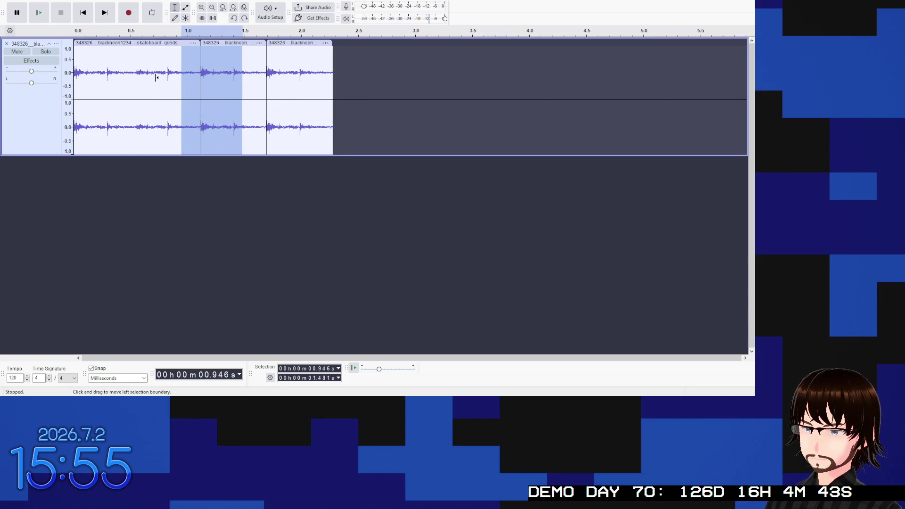
Step: Remove the 1.042–1.156 s stretch, leaving two grind clips
{"action": "left_click", "coordinate": [200, 80]}
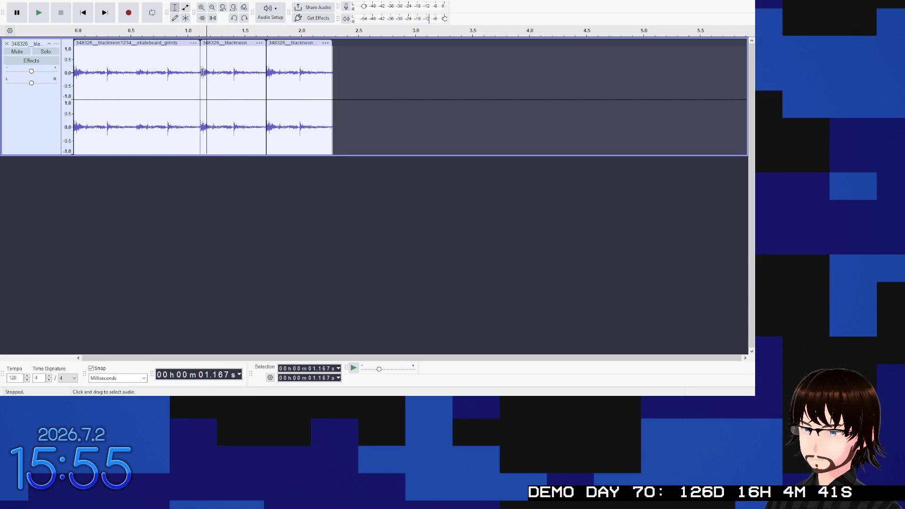
{"action": "left_click", "coordinate": [205, 73]}
{"action": "left_click_drag", "start_coordinate": [205, 73], "coordinate": [193, 70]}
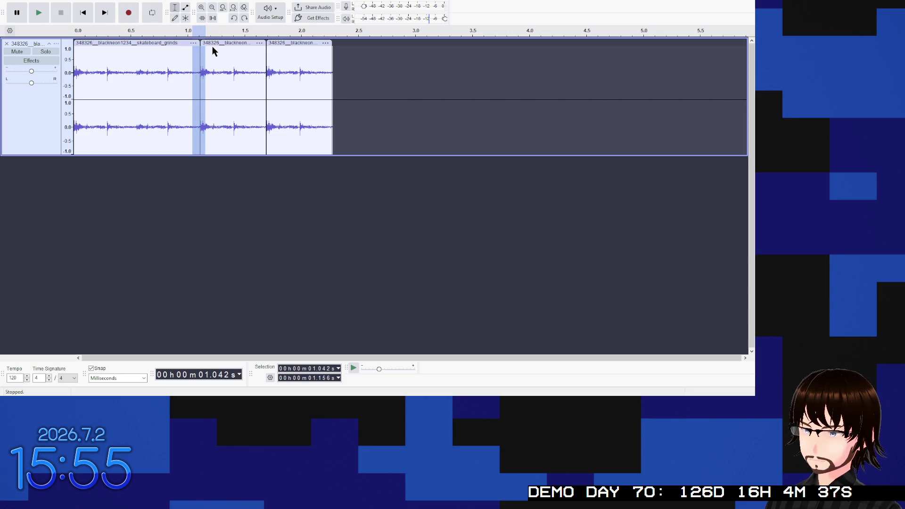
{"action": "key", "text": "ctrl+y"}
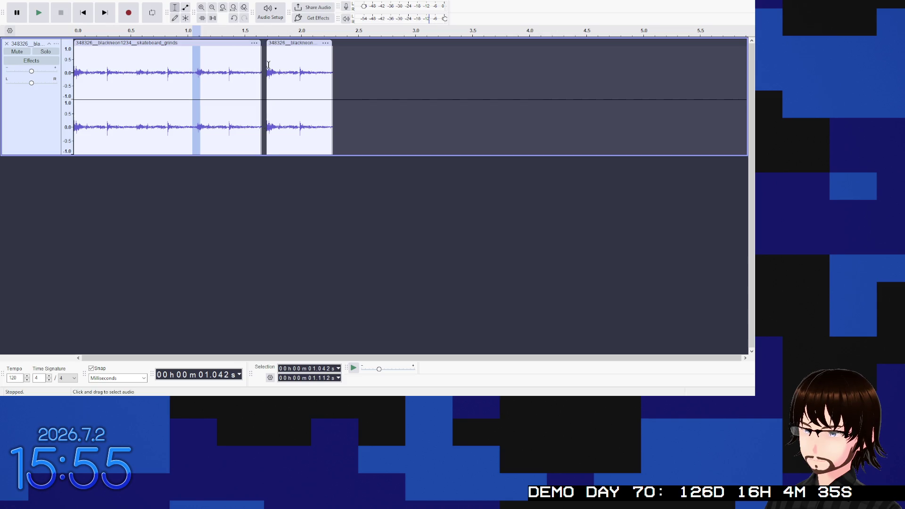
Step: Play back twice from 0.821 s, then play the track from the beginning
{"action": "left_click", "coordinate": [181, 64]}
{"action": "left_click", "coordinate": [167, 65]}
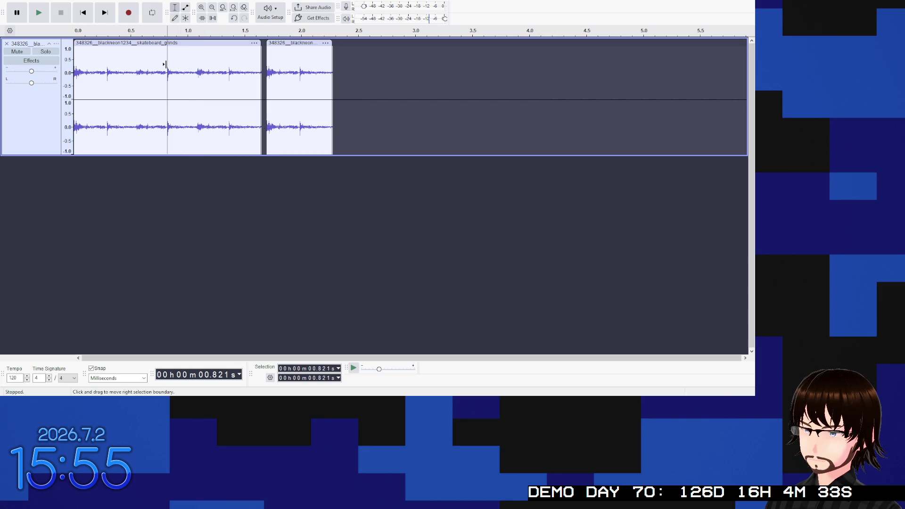
{"action": "key", "text": "space"}
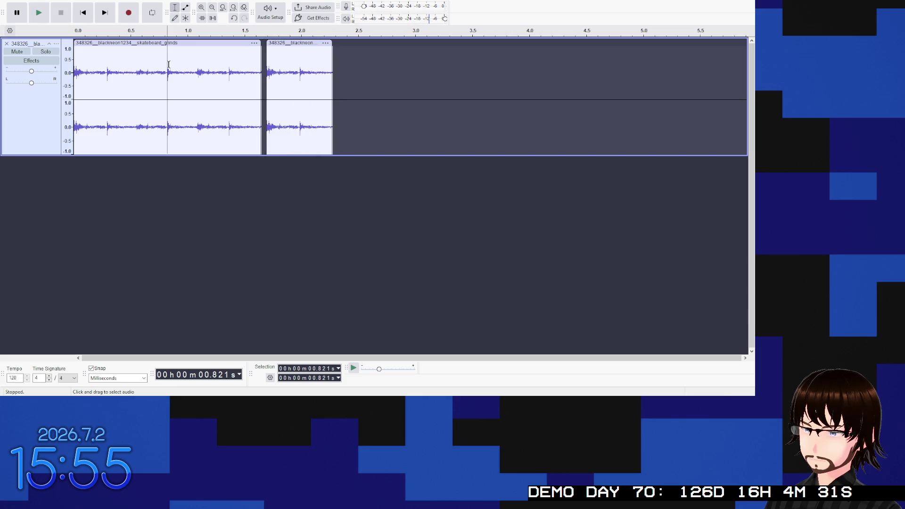
{"action": "key", "text": "space"}
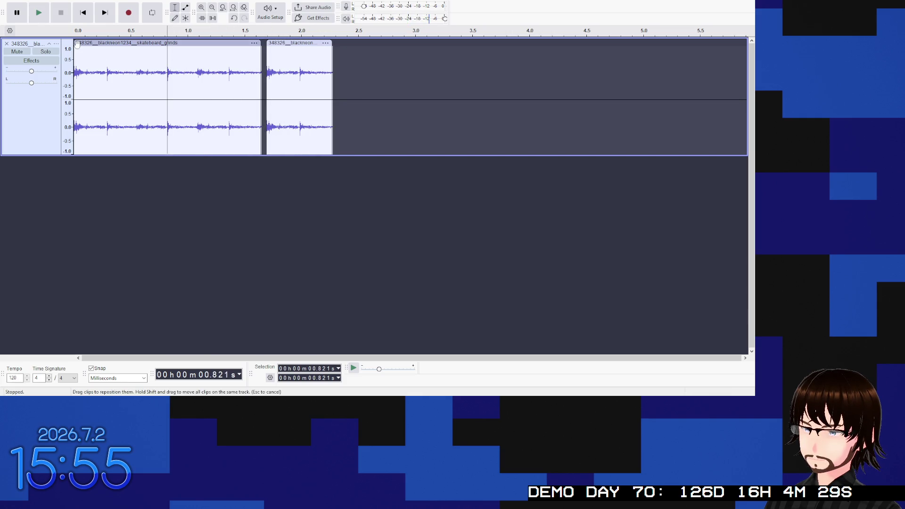
{"action": "double_click", "coordinate": [79, 49]}
{"action": "left_click", "coordinate": [79, 50]}
{"action": "left_click", "coordinate": [83, 13]}
{"action": "key", "text": "space"}
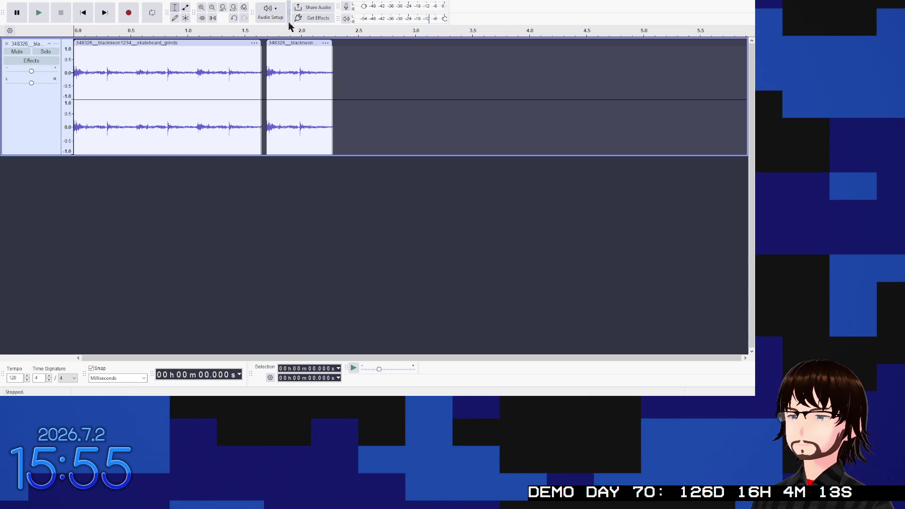
Step: Slide the second clip against the first, join them, and play from 0.249 s
{"action": "left_click_drag", "start_coordinate": [282, 44], "coordinate": [257, 66]}
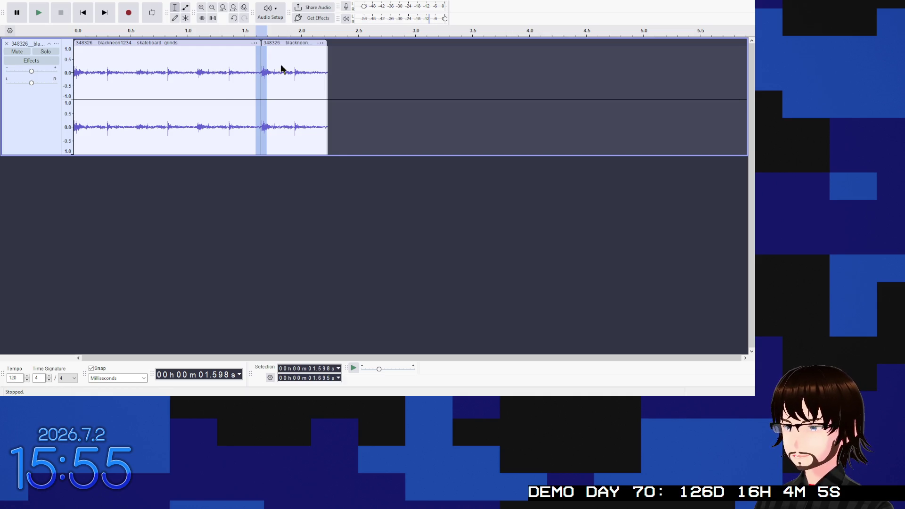
{"action": "key", "text": "ctrl+j"}
{"action": "left_click", "coordinate": [262, 79]}
{"action": "left_click", "coordinate": [102, 58]}
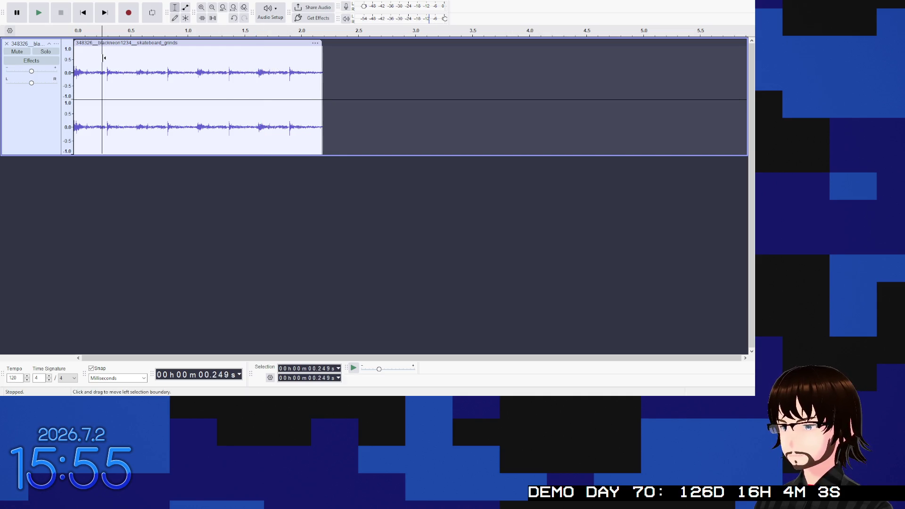
{"action": "key", "text": "space"}
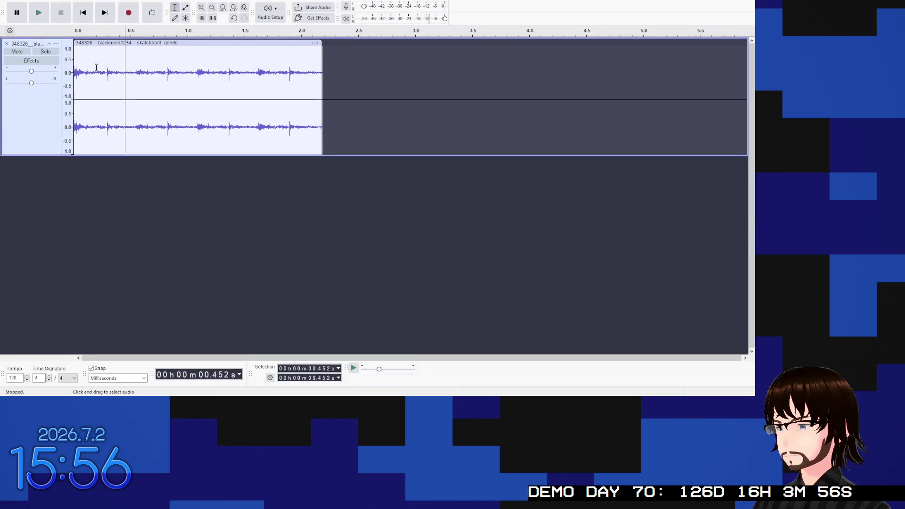
Step: Zoom in on the start of the joined clip around 0.176 s
{"action": "left_click", "coordinate": [95, 67]}
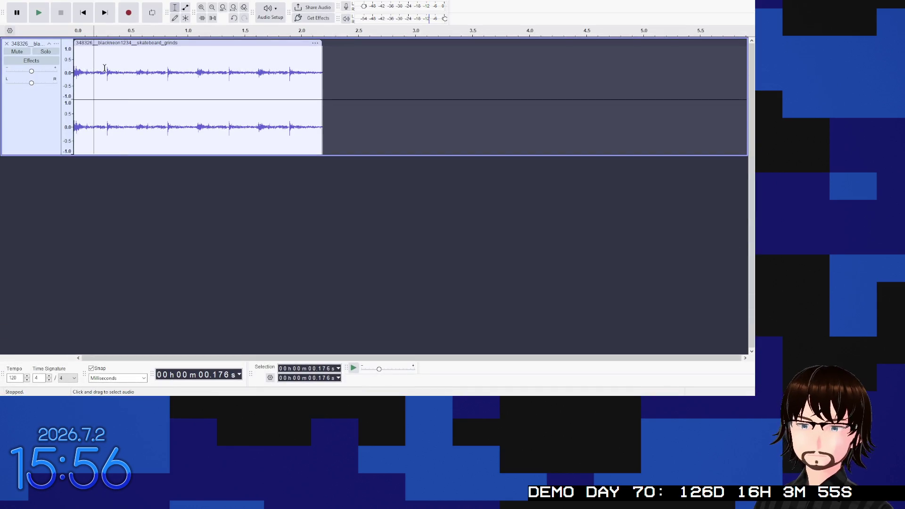
{"action": "key", "text": "ctrl+1"}
{"action": "scroll", "coordinate": [131, 69], "scroll_direction": "left", "scroll_amount": 2}
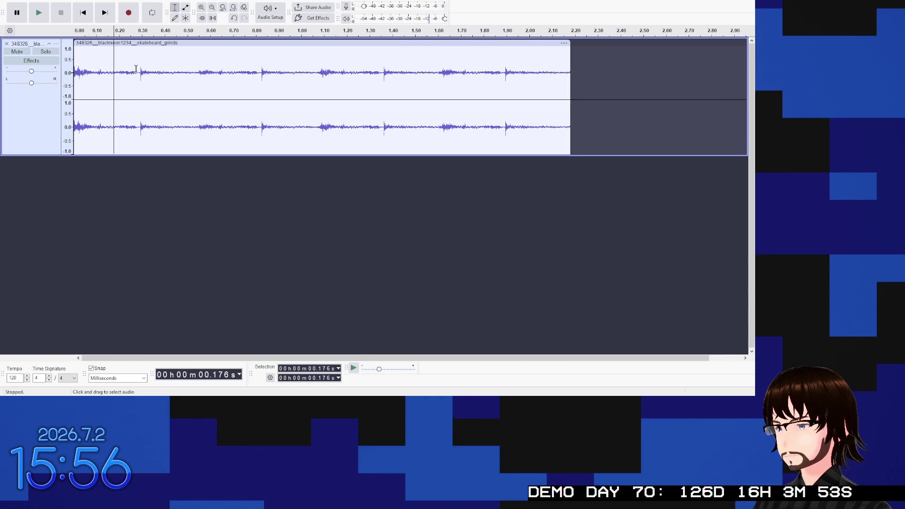
{"action": "scroll", "coordinate": [136, 68], "scroll_direction": "up", "scroll_amount": 1, "text": "ctrl"}
{"action": "scroll", "coordinate": [142, 70], "scroll_direction": "left", "scroll_amount": 1}
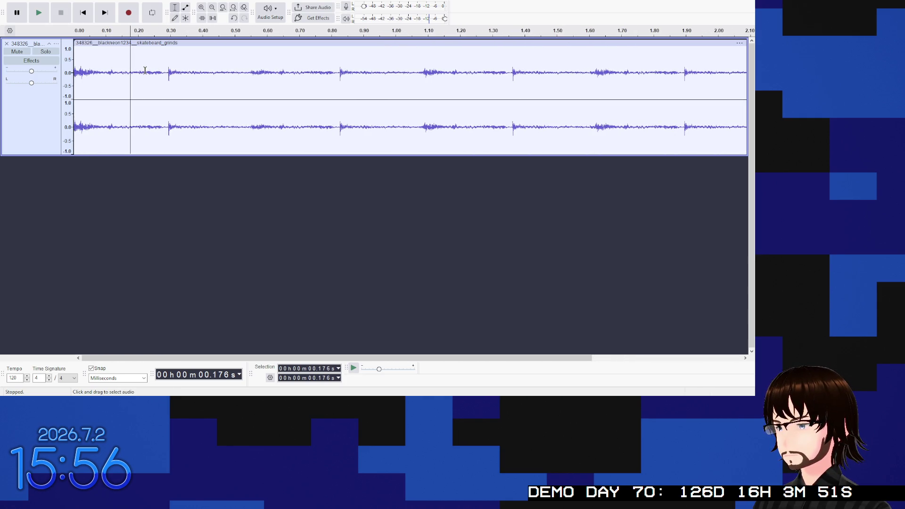
Step: Delete the click spikes at the clip start and near 0.22, 0.74, 1.26 and 1.78 s
{"action": "left_click_drag", "start_coordinate": [94, 73], "coordinate": [74, 73]}
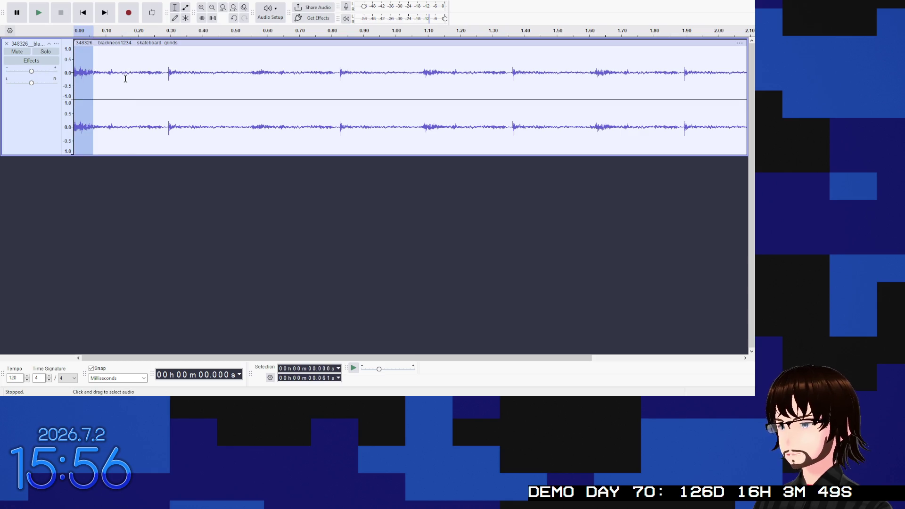
{"action": "key", "text": "Delete"}
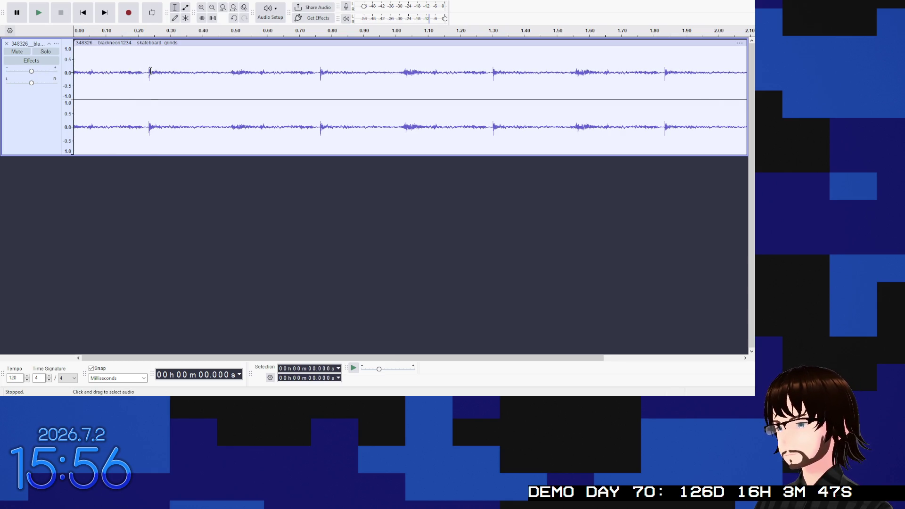
{"action": "left_click_drag", "start_coordinate": [148, 70], "coordinate": [144, 71]}
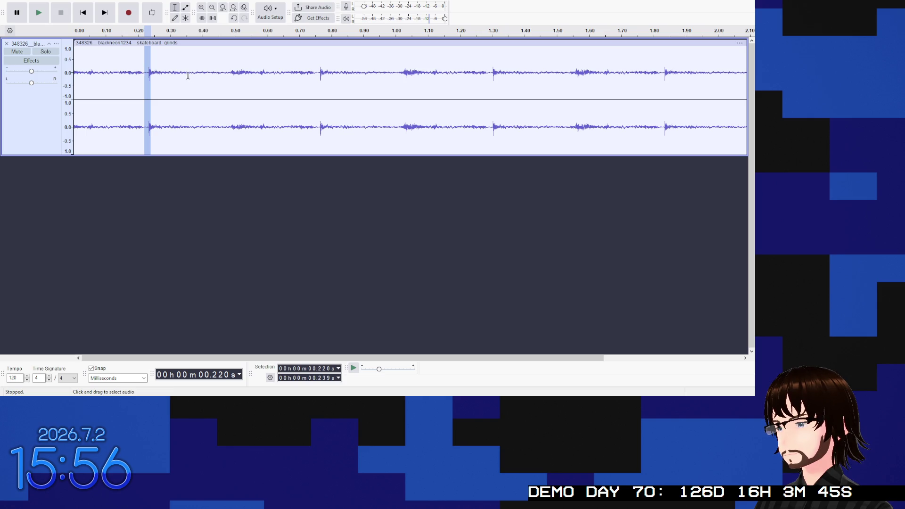
{"action": "key", "text": "Delete"}
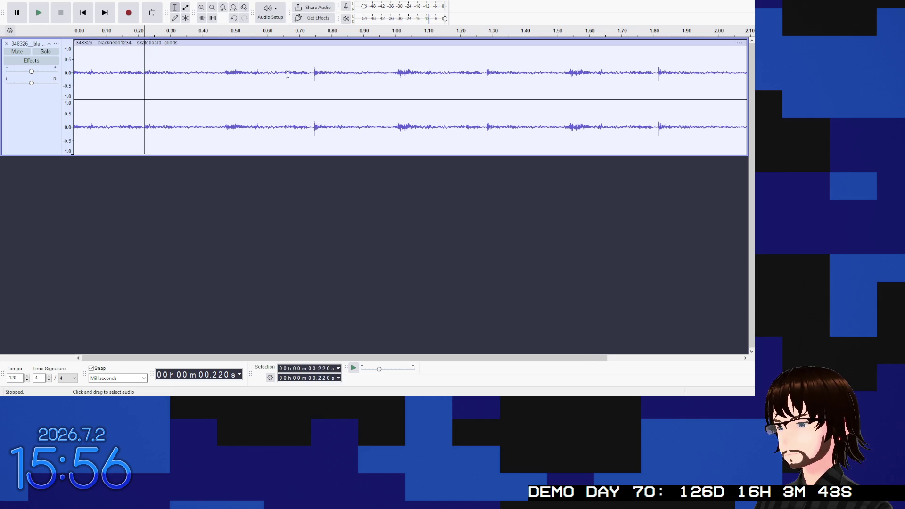
{"action": "mouse_move", "coordinate": [313, 73]}
{"action": "left_mouse_down"}
{"action": "mouse_move", "coordinate": [322, 73]}
{"action": "mouse_move", "coordinate": [311, 73]}
{"action": "left_mouse_up"}
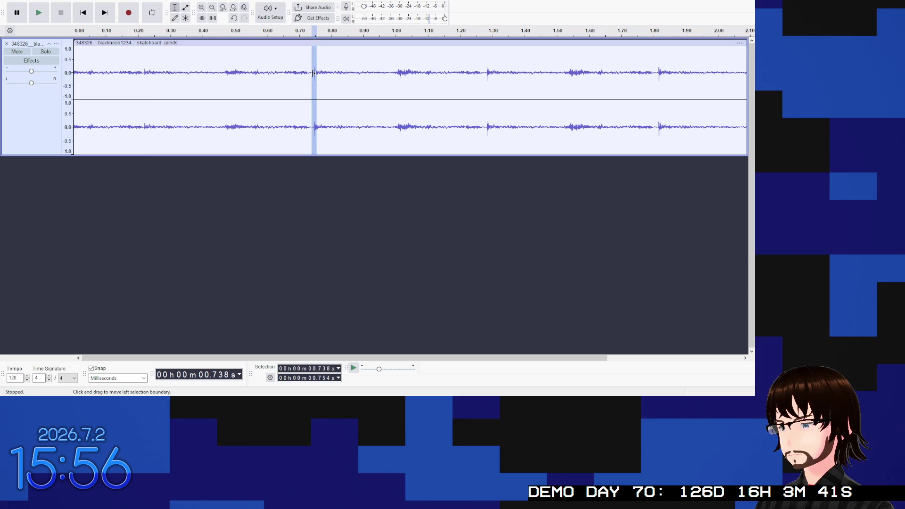
{"action": "key", "text": "Delete"}
{"action": "left_click_drag", "start_coordinate": [488, 72], "coordinate": [479, 72]}
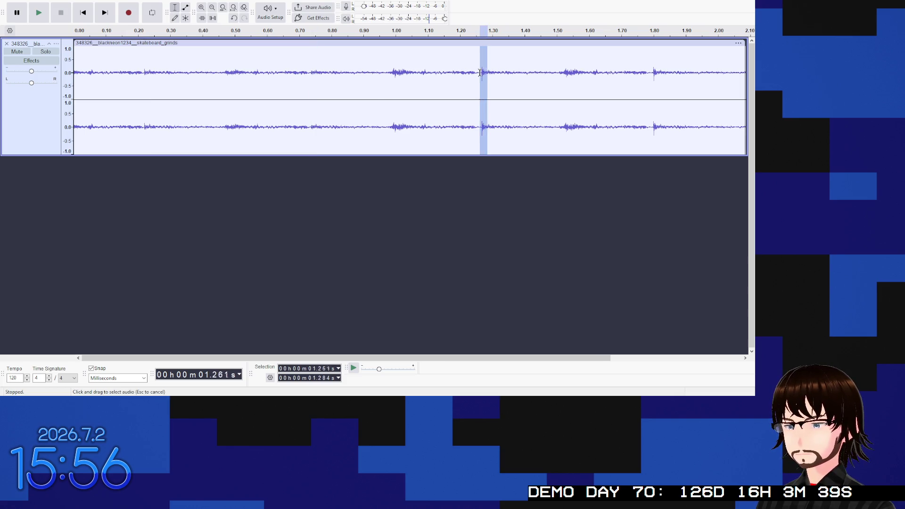
{"action": "key", "text": "Delete"}
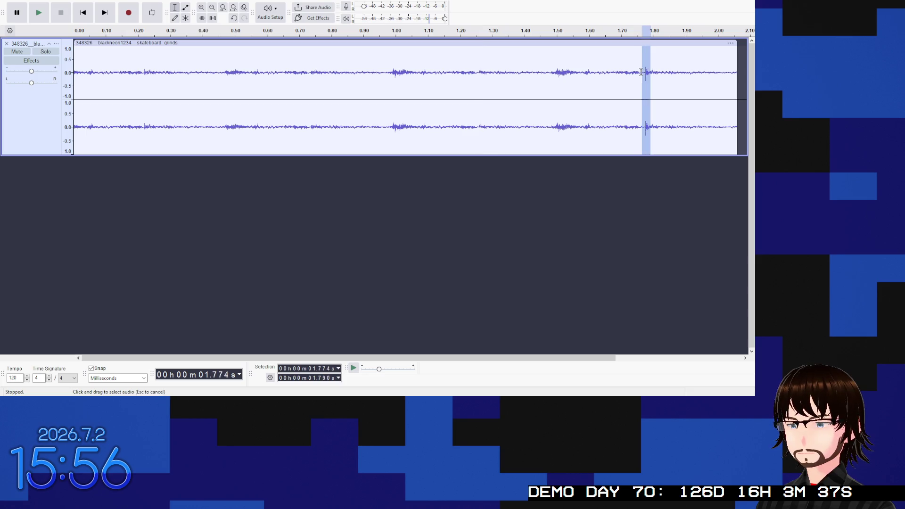
{"action": "left_click_drag", "start_coordinate": [650, 72], "coordinate": [643, 73]}
{"action": "key", "text": "Delete"}
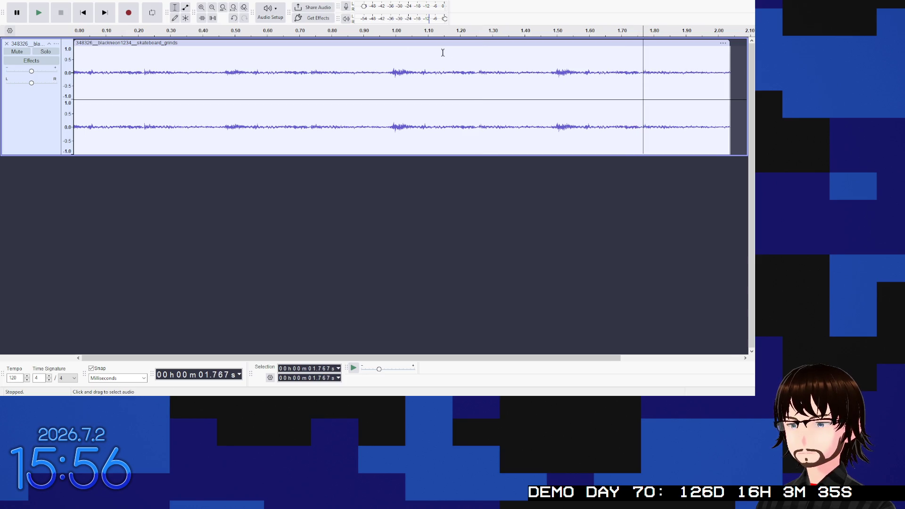
Step: Play the cleaned clip from the beginning several times
{"action": "left_click", "coordinate": [132, 49]}
{"action": "left_click", "coordinate": [83, 12]}
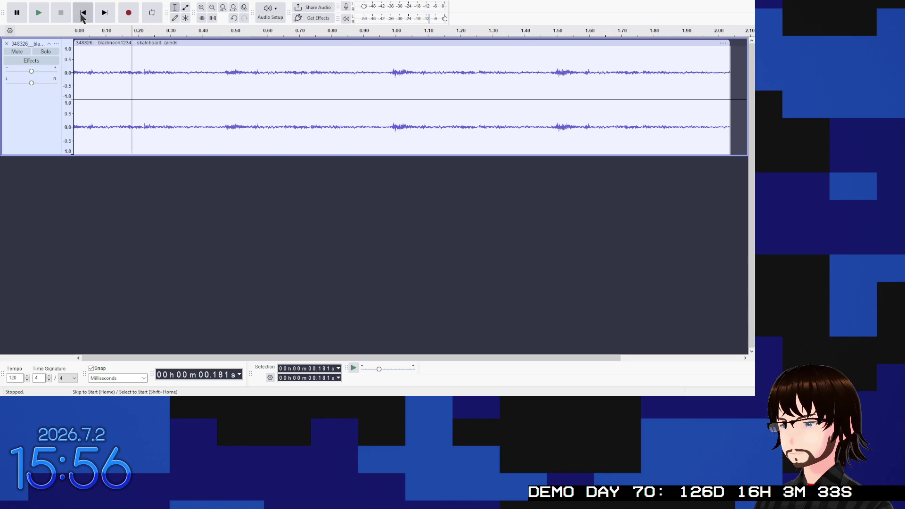
{"action": "left_click", "coordinate": [39, 12]}
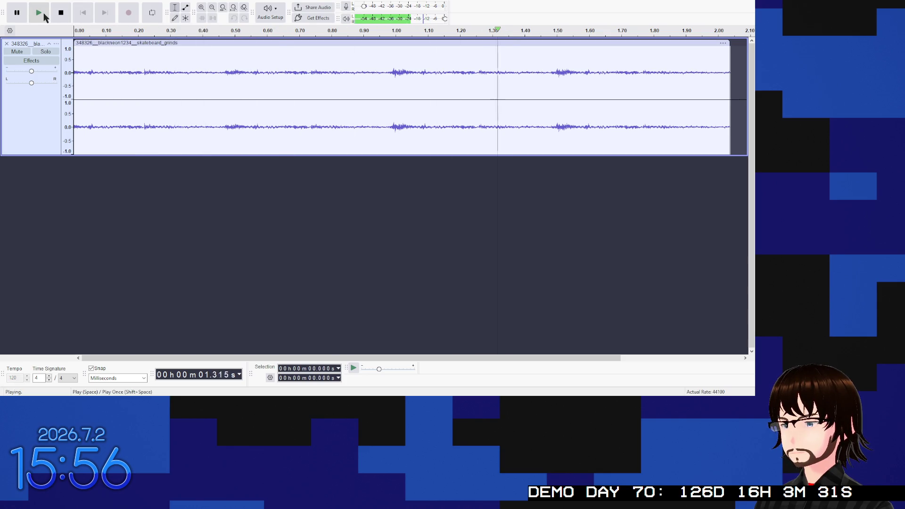
{"action": "left_click", "coordinate": [44, 16]}
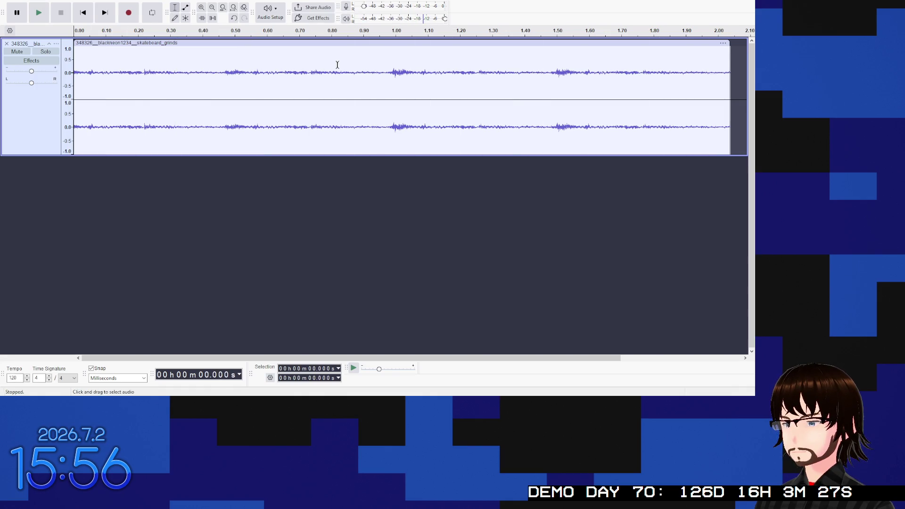
{"action": "key", "text": "space"}
{"action": "key", "text": "space"}
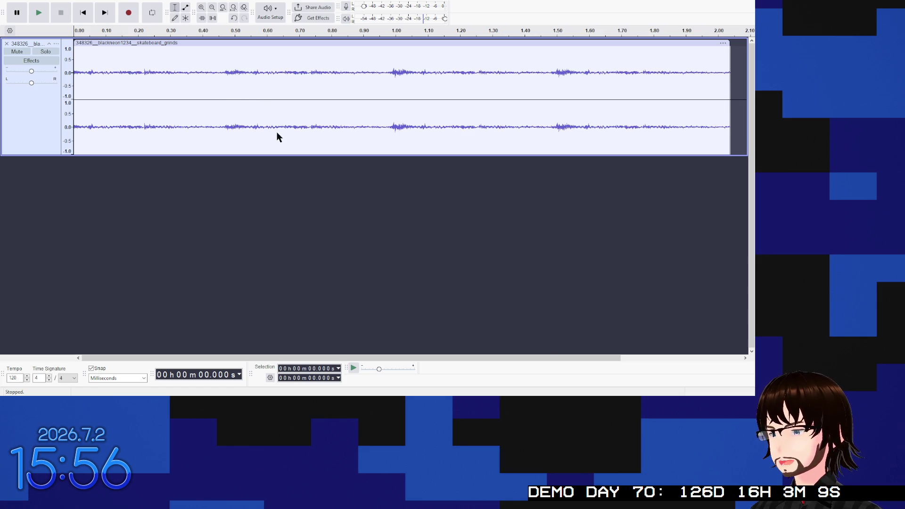
{"action": "left_click", "coordinate": [244, 42]}
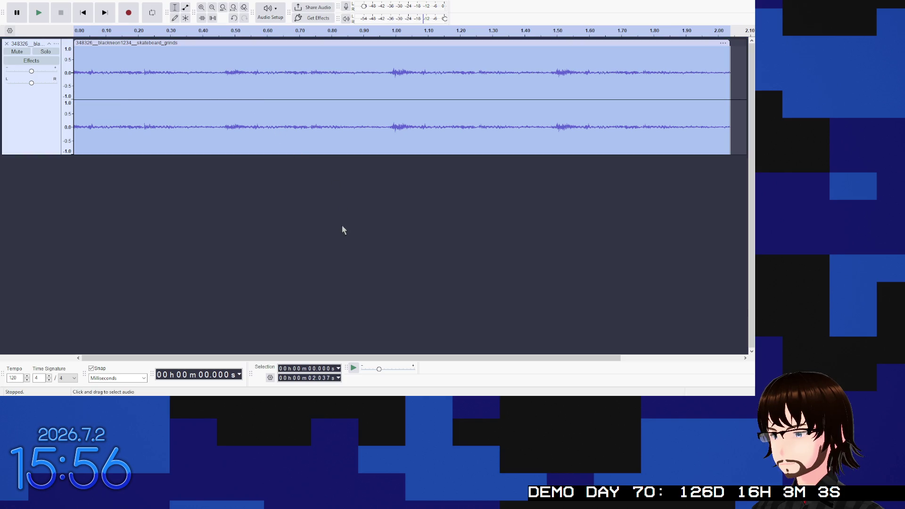
{"action": "key", "text": "space"}
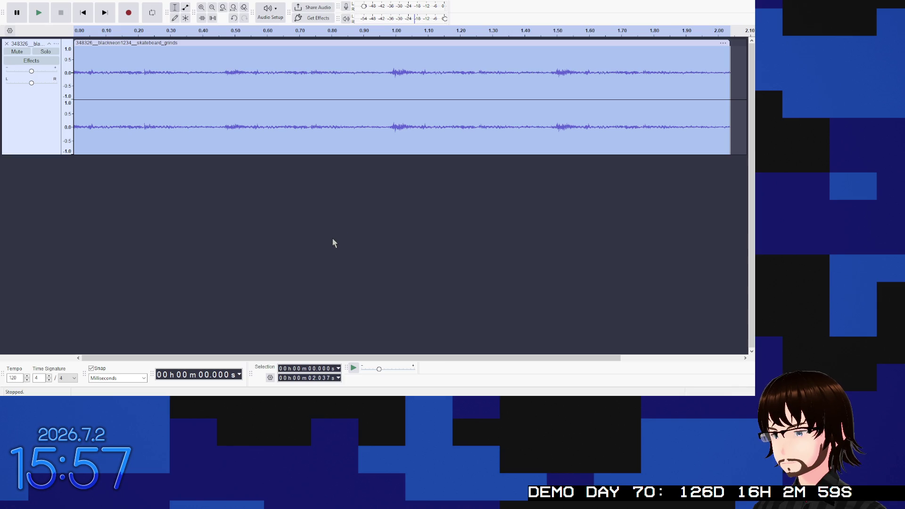
{"action": "key", "text": "space"}
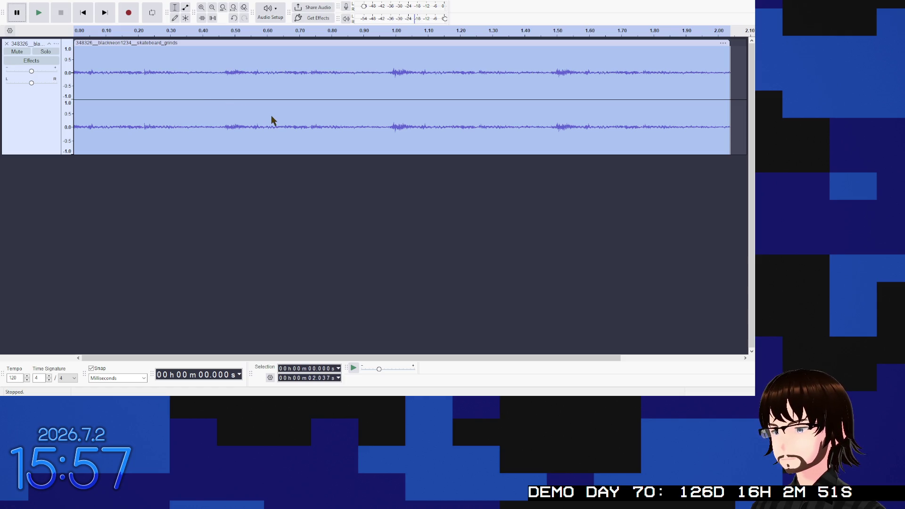
{"action": "key", "text": "space"}
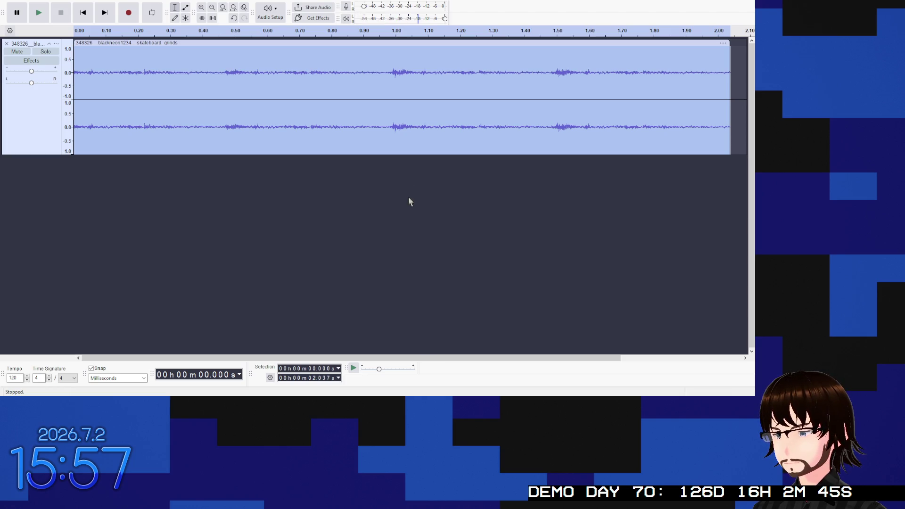
{"action": "key", "text": "space"}
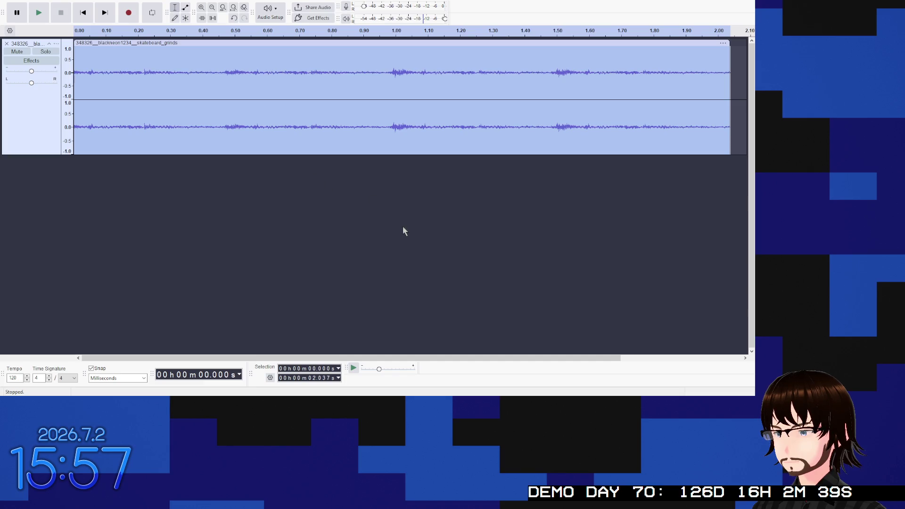
{"action": "key", "text": "p"}
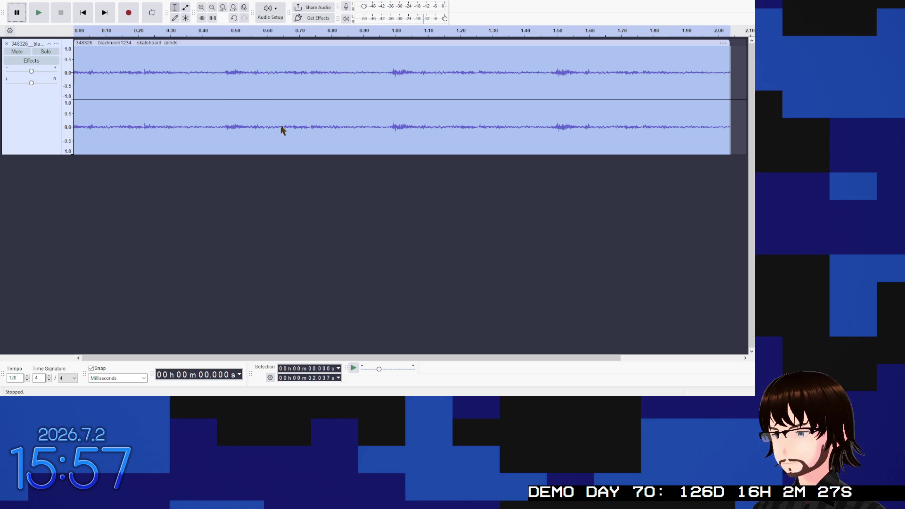
{"action": "key", "text": "space"}
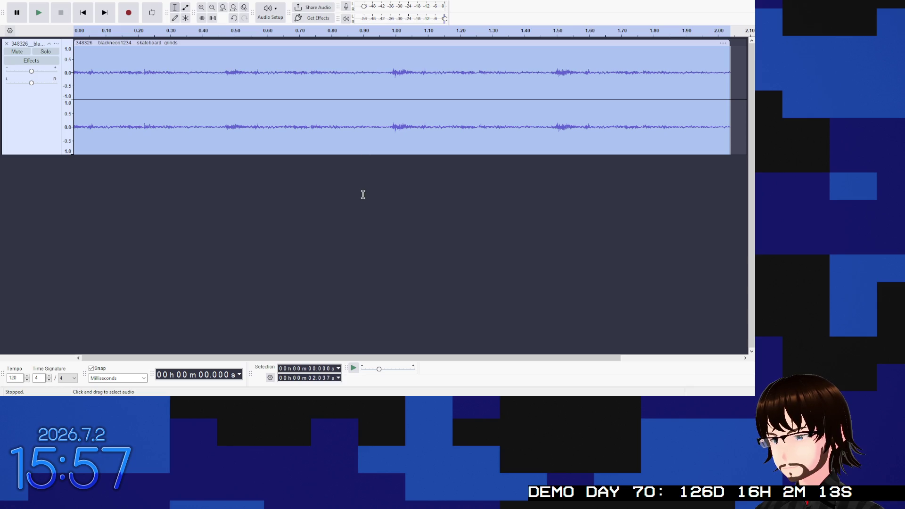
{"action": "key", "text": "space"}
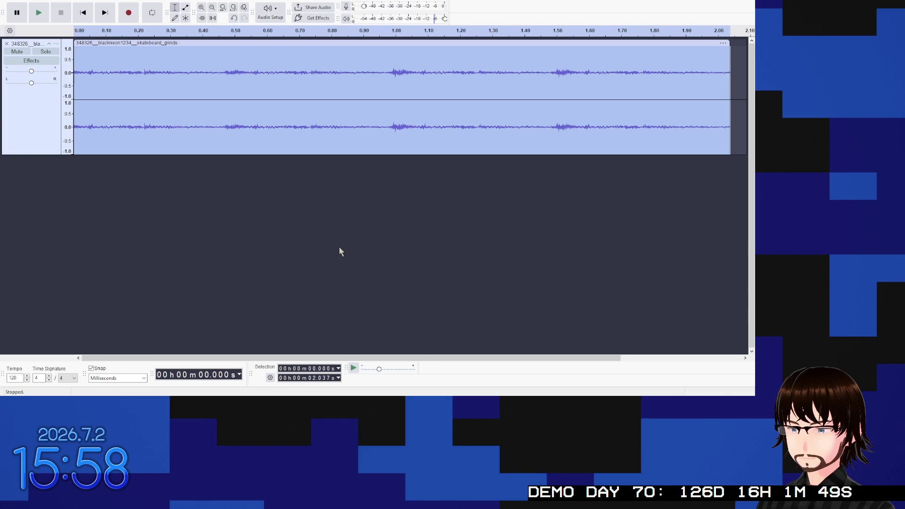
Step: Replay the grind loop twice, then pause, leaving a Labels 1 track of point markers
{"action": "key", "text": "space"}
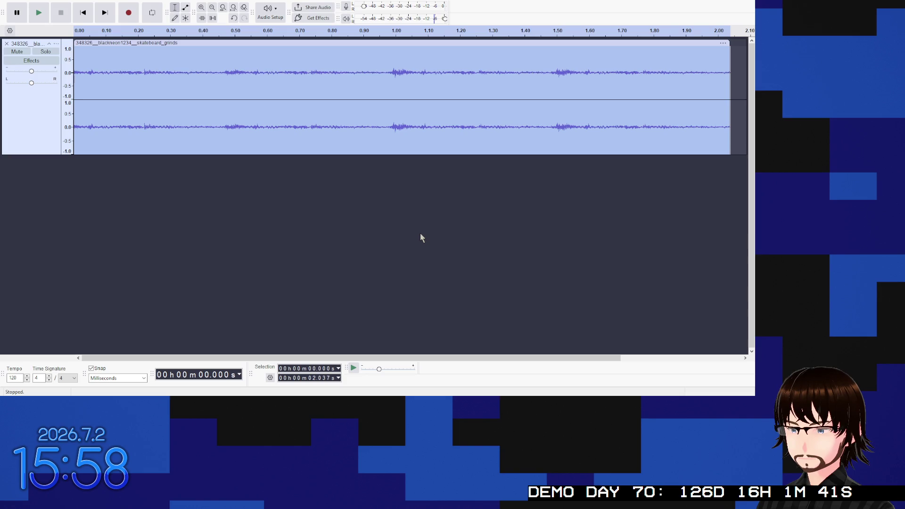
{"action": "key", "text": "space"}
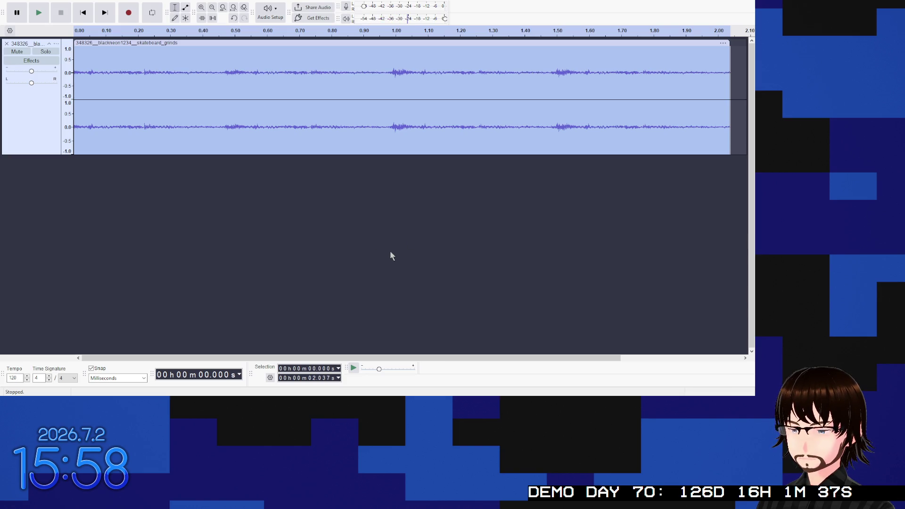
{"action": "key", "text": "p"}
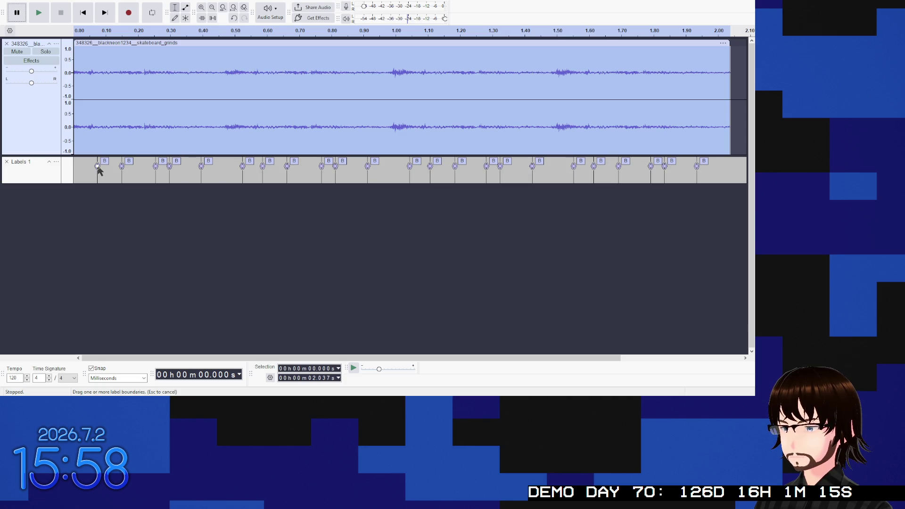
Step: Delete the Labels 1 track and select all of the remaining 2.037-second grind audio
{"action": "left_click", "coordinate": [37, 172]}
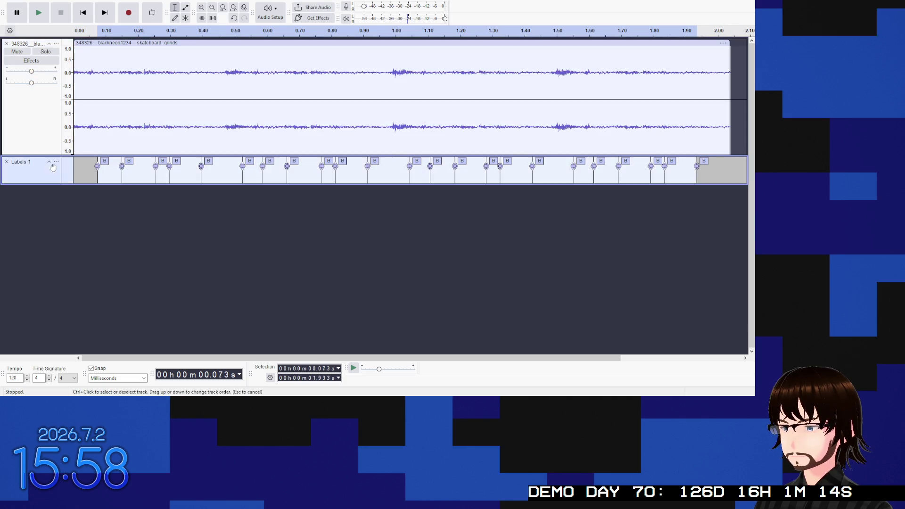
{"action": "left_click", "coordinate": [7, 162]}
{"action": "key", "text": "ctrl+a"}
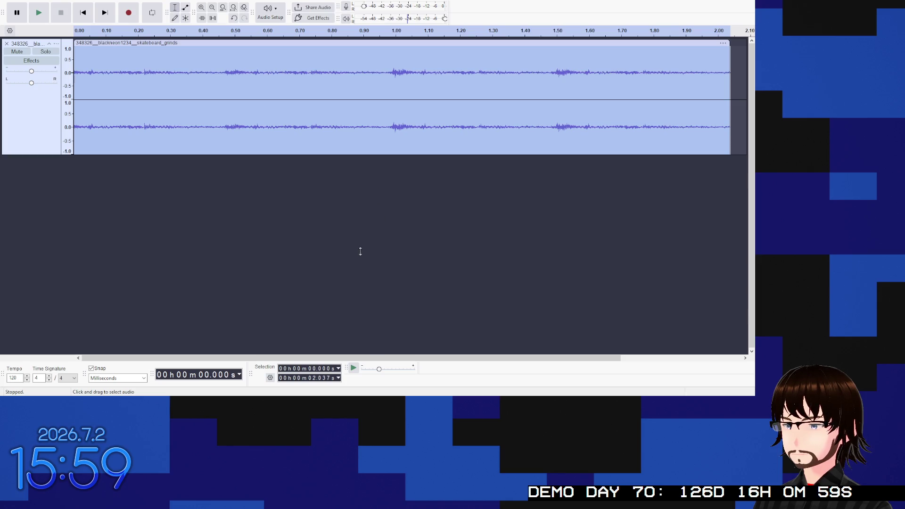
{"action": "key", "text": "space"}
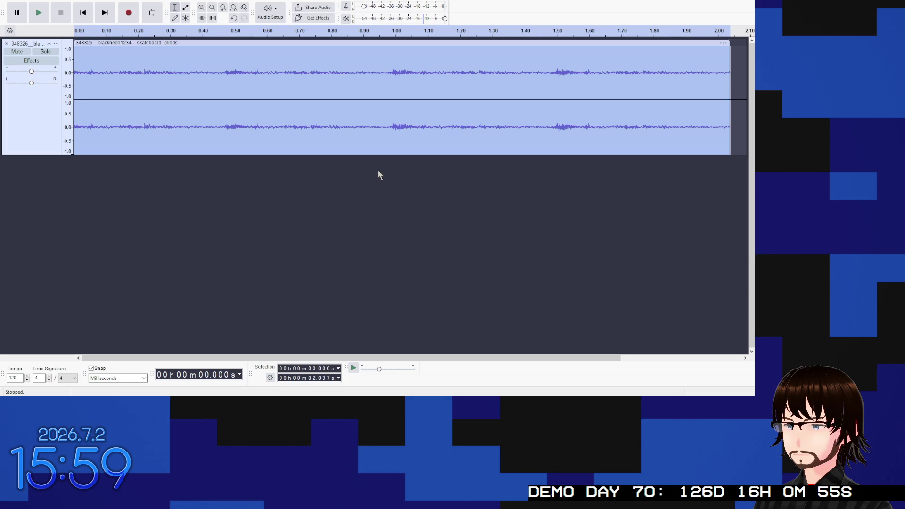
{"action": "key", "text": "space"}
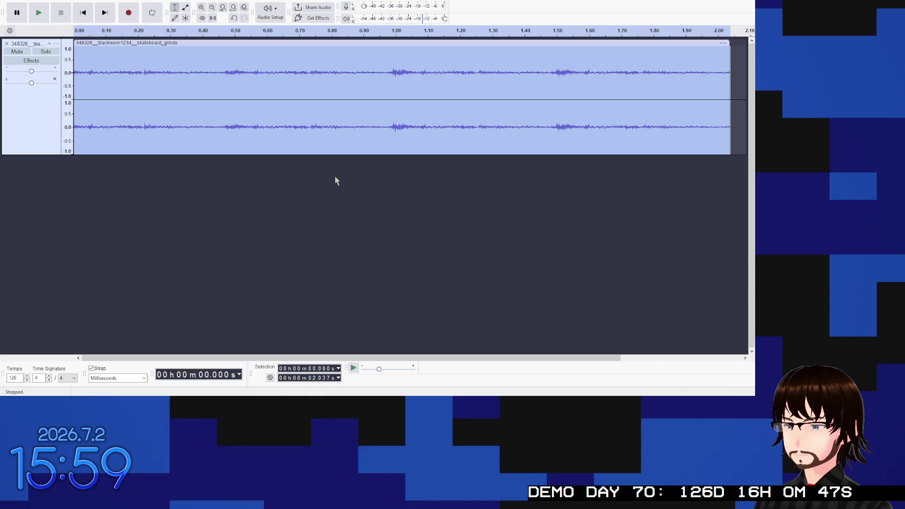
{"action": "key", "text": "space"}
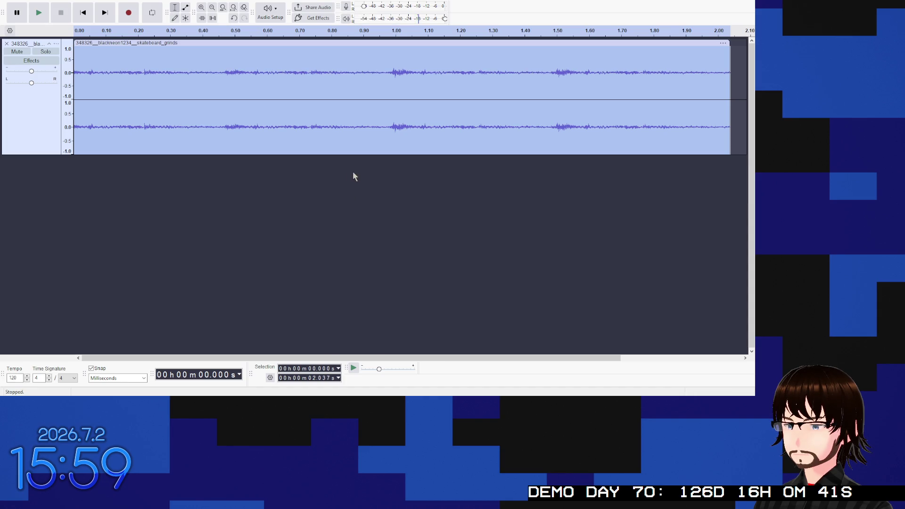
{"action": "key", "text": "space"}
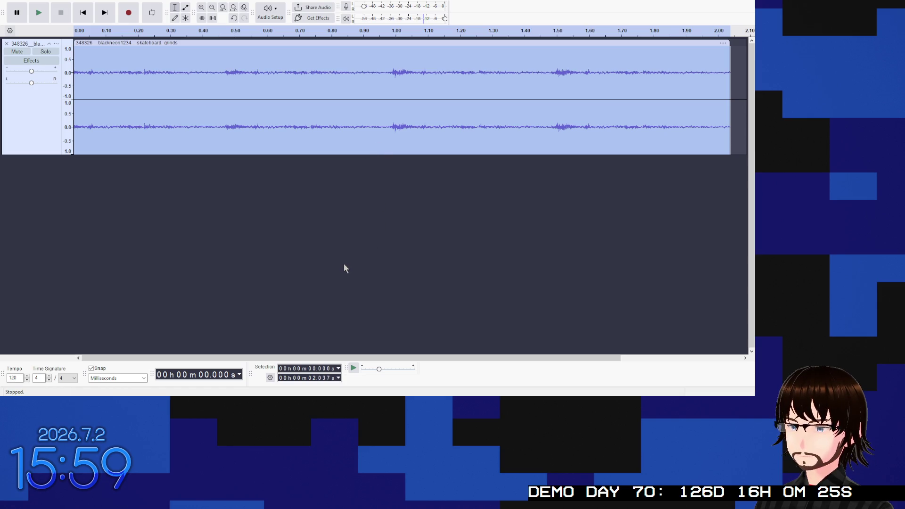
{"action": "key", "text": "space"}
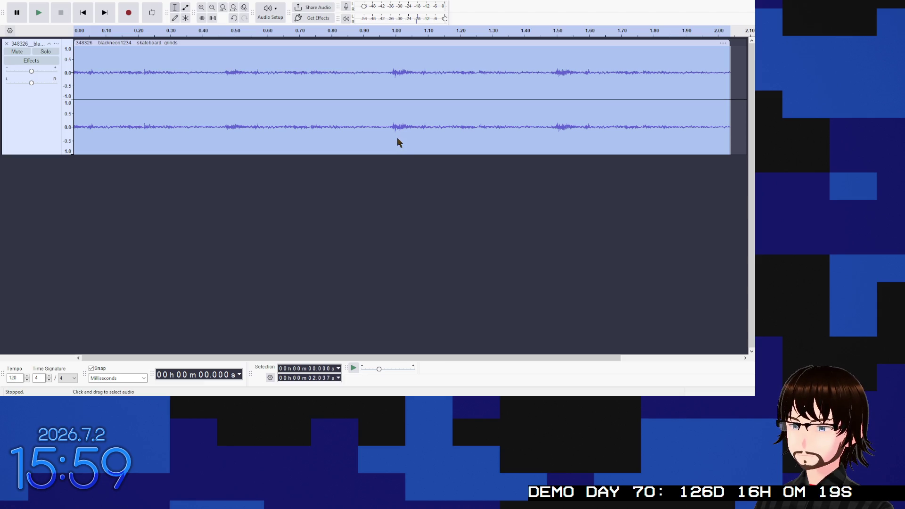
{"action": "key", "text": "space"}
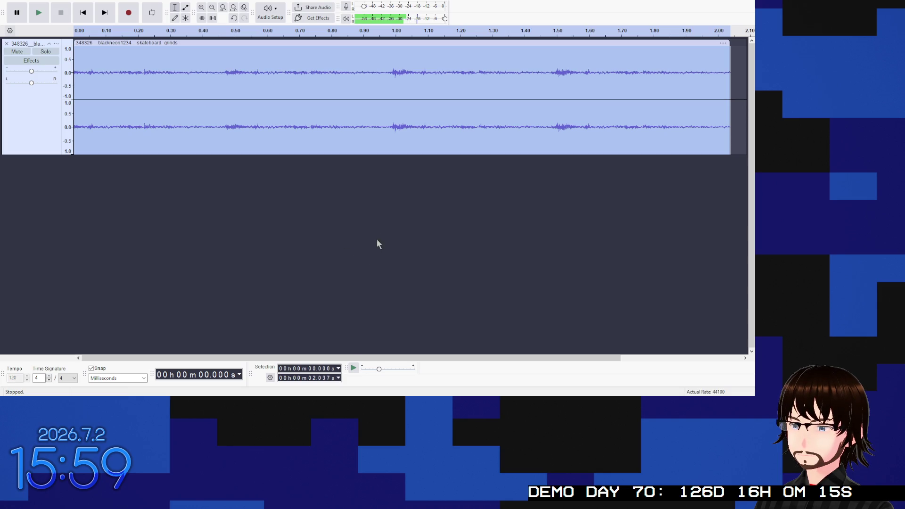
{"action": "key", "text": "space"}
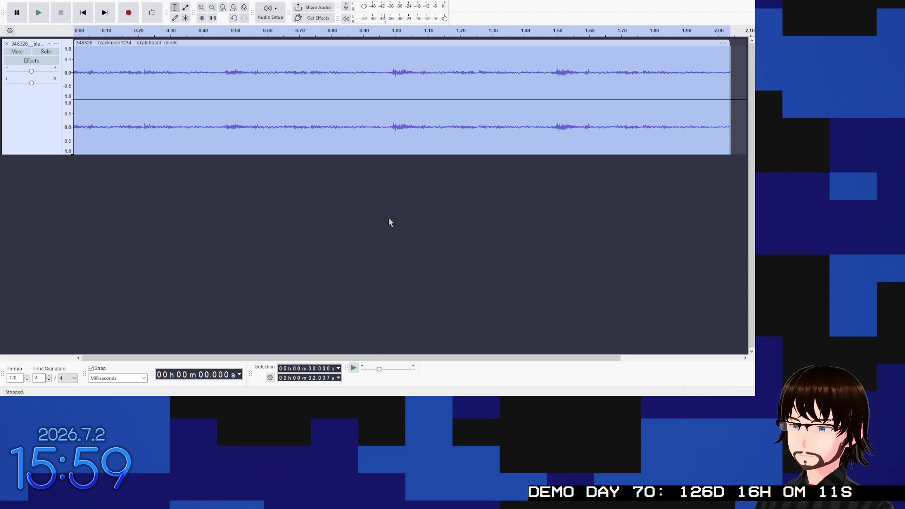
{"action": "key", "text": "p"}
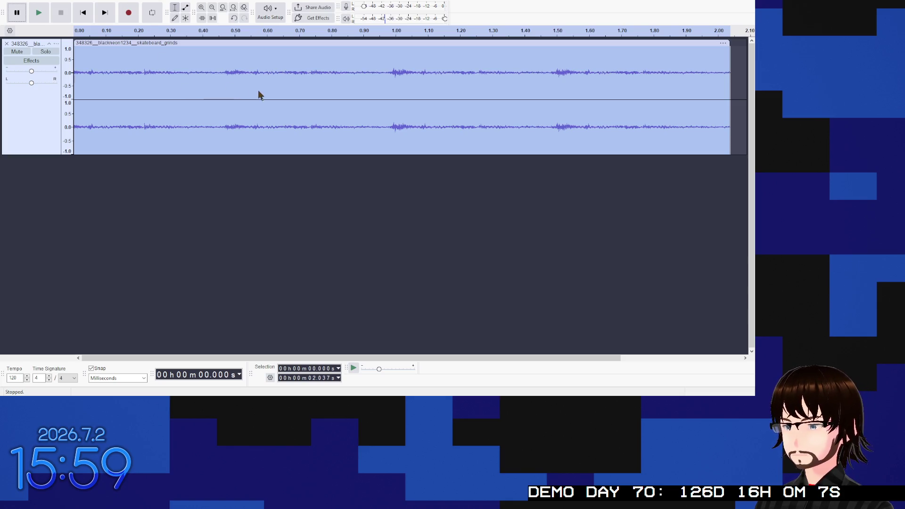
{"action": "key", "text": "p"}
{"action": "key", "text": "space"}
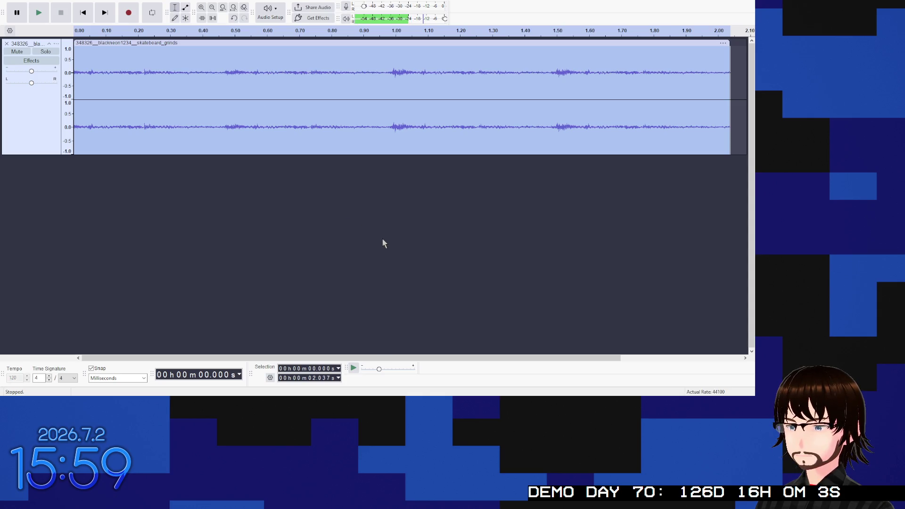
{"action": "key", "text": "p"}
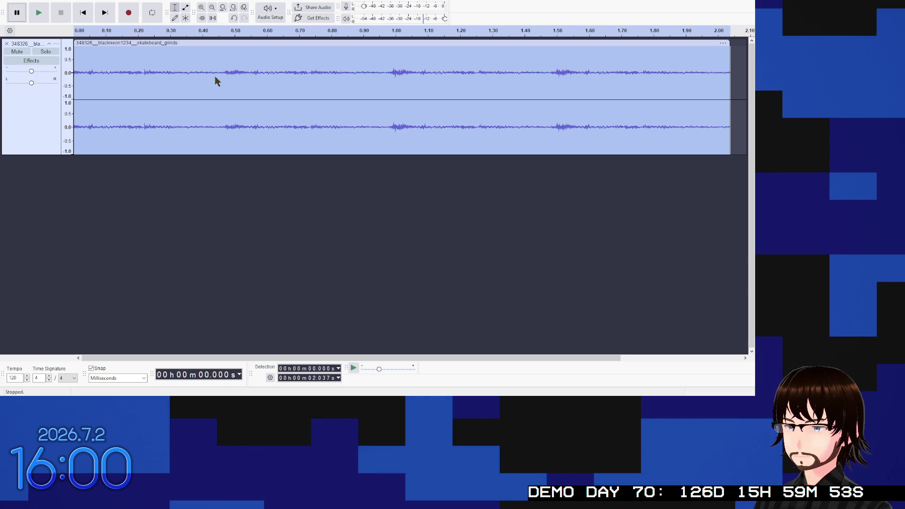
Step: Unpause, play the grind loop four more times, then delete the track to empty the project
{"action": "key", "text": "p"}
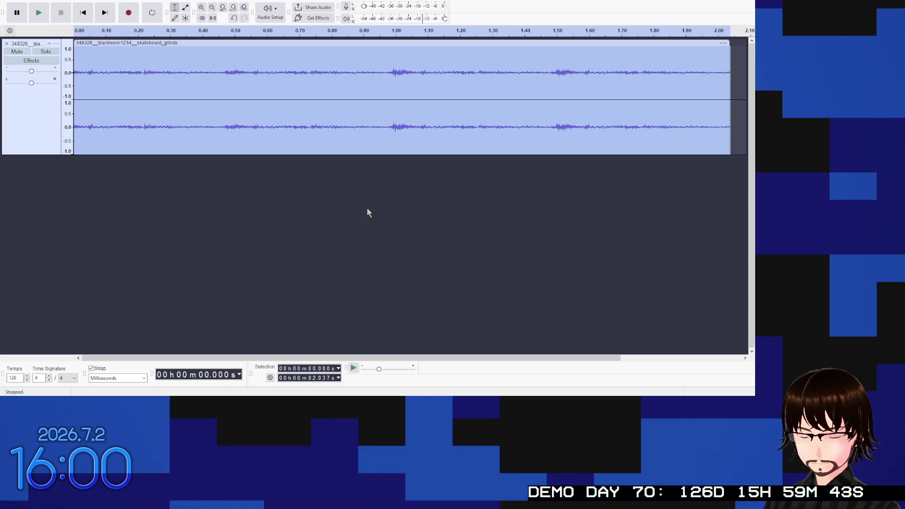
{"action": "key", "text": "space"}
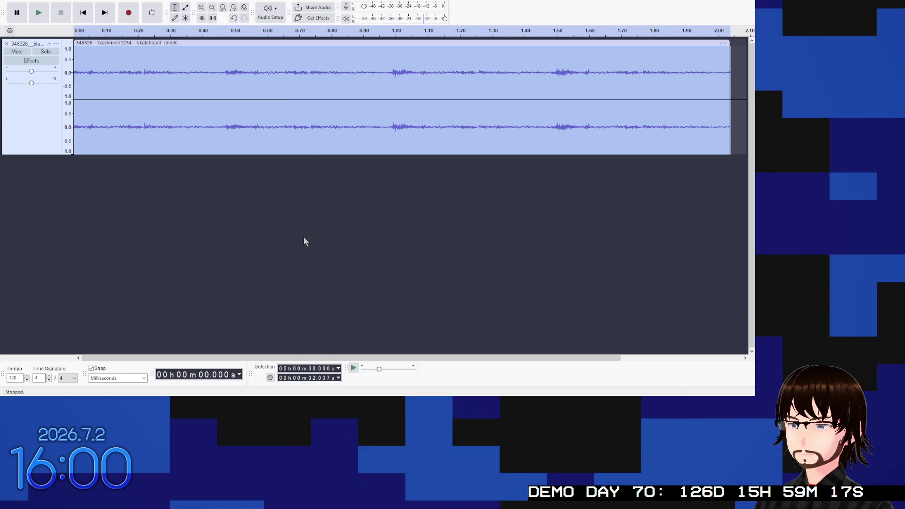
{"action": "key", "text": "space"}
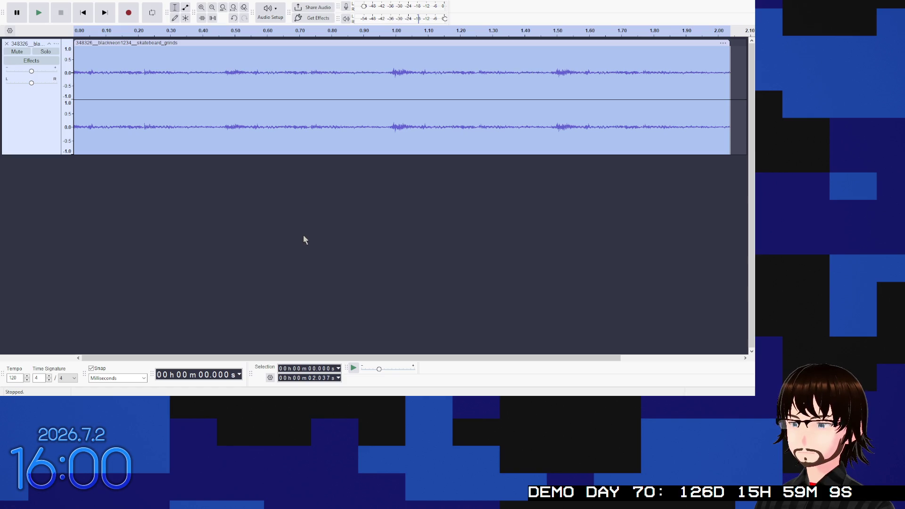
{"action": "key", "text": "space"}
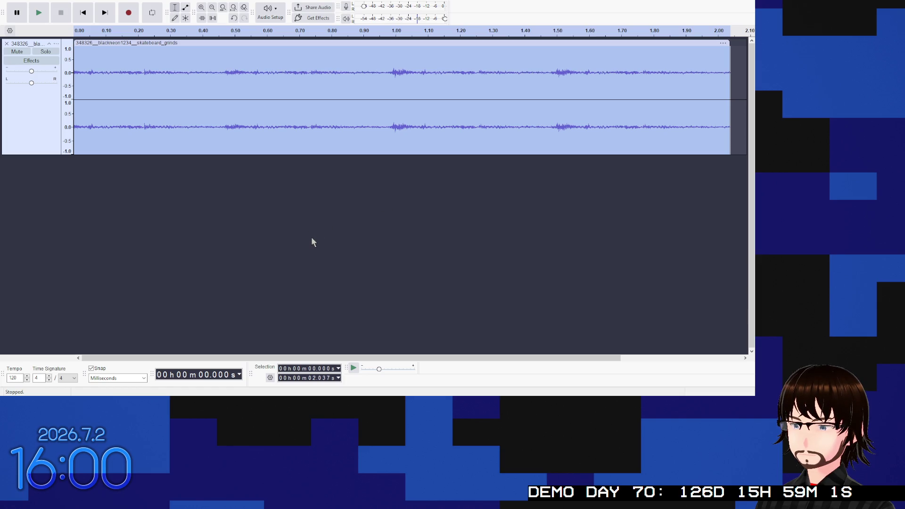
{"action": "key", "text": "space"}
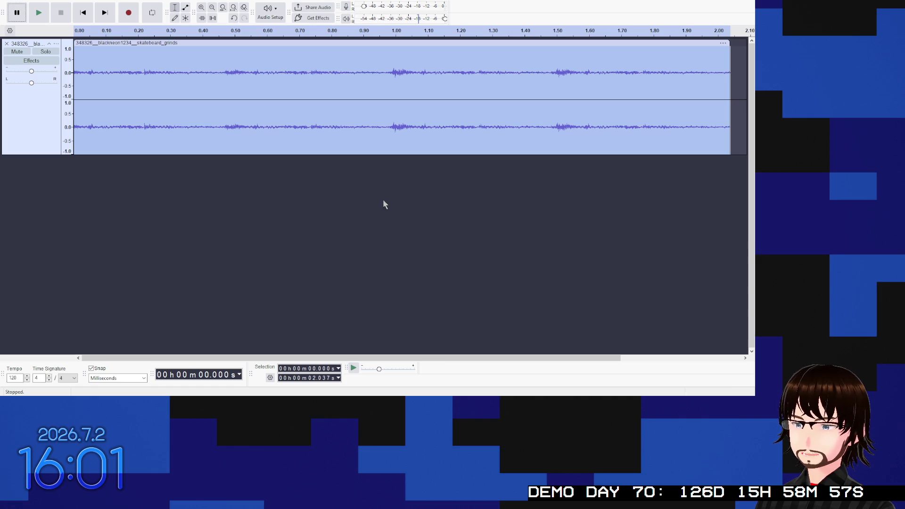
{"action": "left_click", "coordinate": [7, 44]}
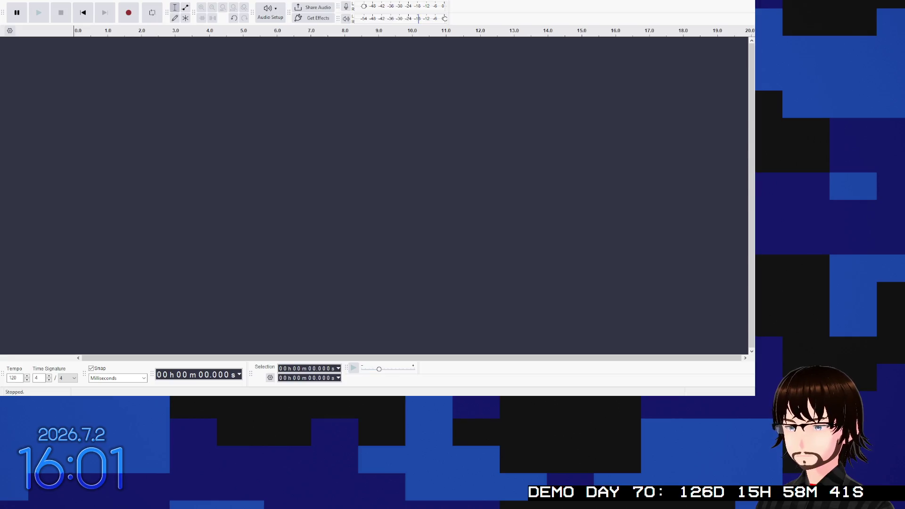
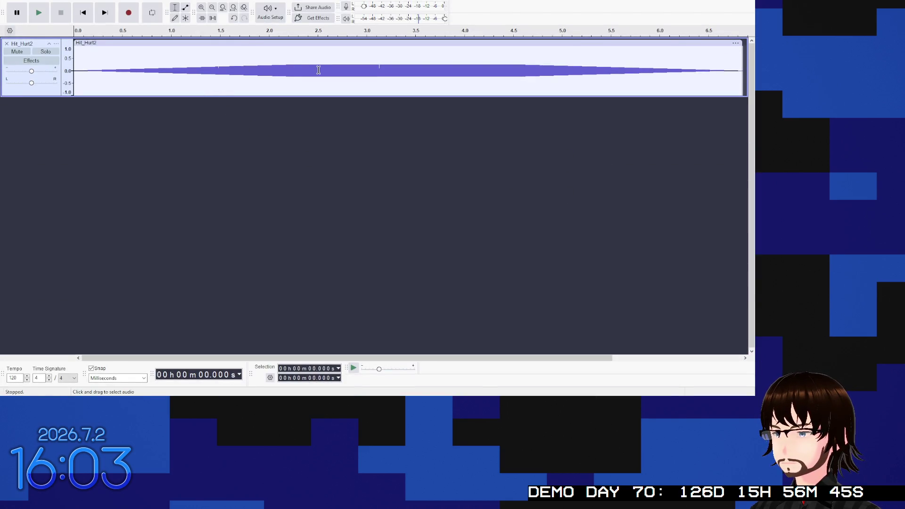
Step: Cut Hit_Hurt2's first 2.178 s and everything past 2.444 s, then play it from the start
{"action": "left_click_drag", "start_coordinate": [287, 70], "coordinate": [60, 71]}
{"action": "key", "text": "Delete"}
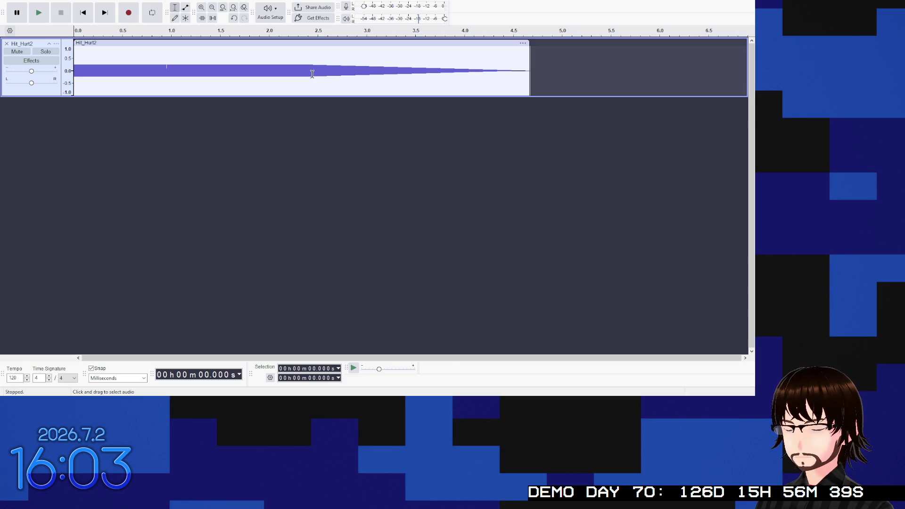
{"action": "left_click_drag", "start_coordinate": [312, 74], "coordinate": [563, 84]}
{"action": "key", "text": "Delete"}
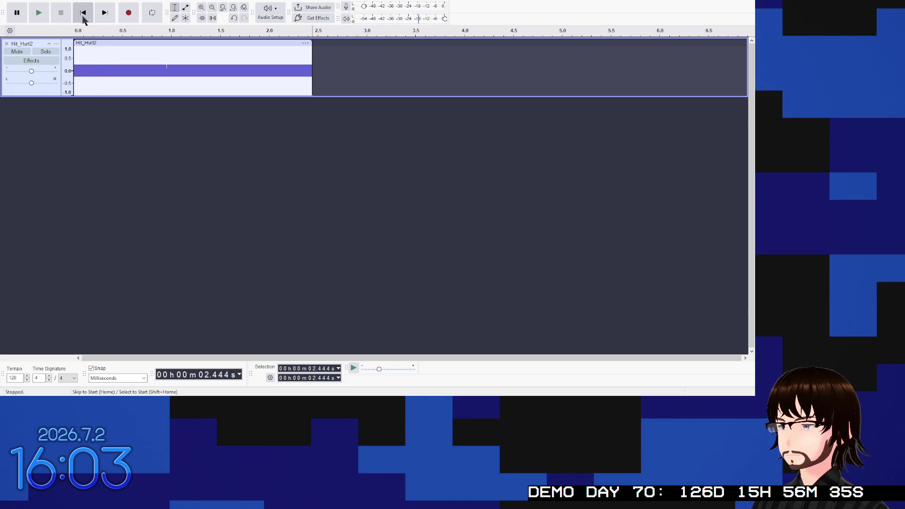
{"action": "left_click", "coordinate": [83, 18]}
{"action": "left_click", "coordinate": [39, 14]}
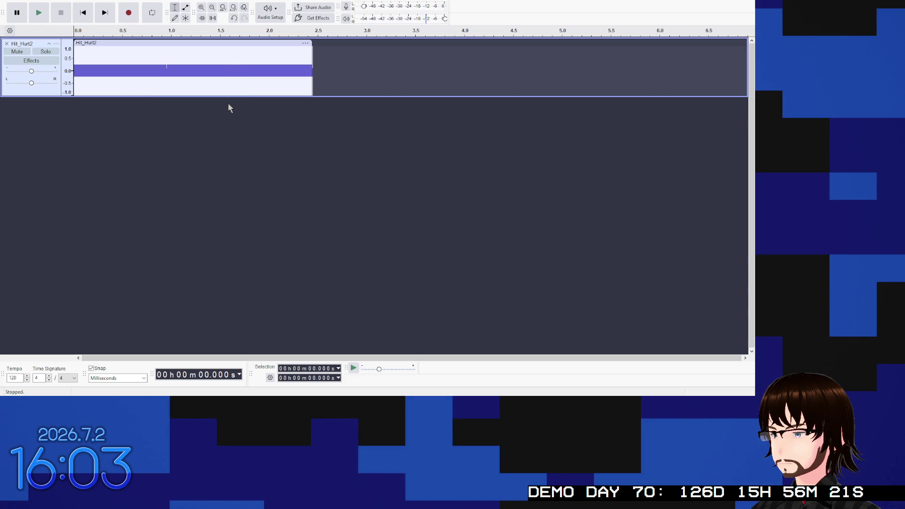
{"action": "left_click", "coordinate": [262, 111]}
Step: Select the whole Hit_Hurt2 track, play the trimmed clip repeatedly, then pause playback
{"action": "key", "text": "ctrl+a"}
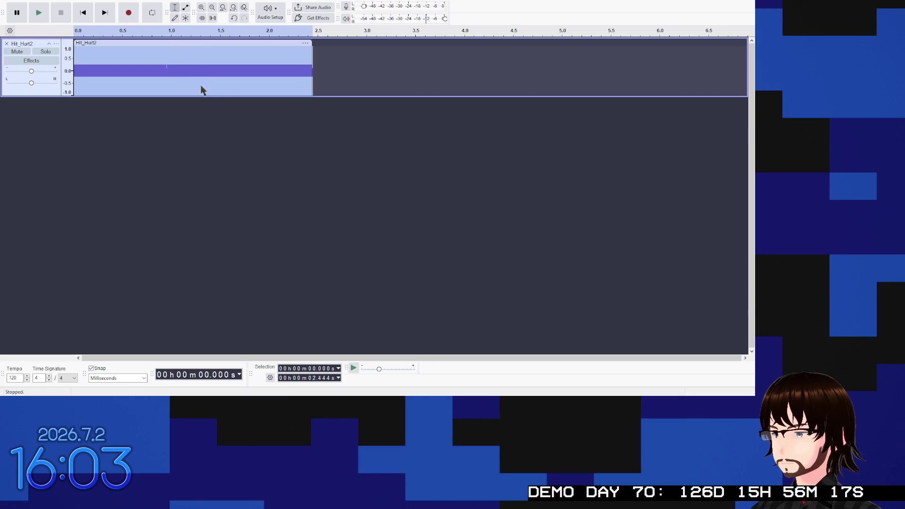
{"action": "left_click", "coordinate": [265, 101]}
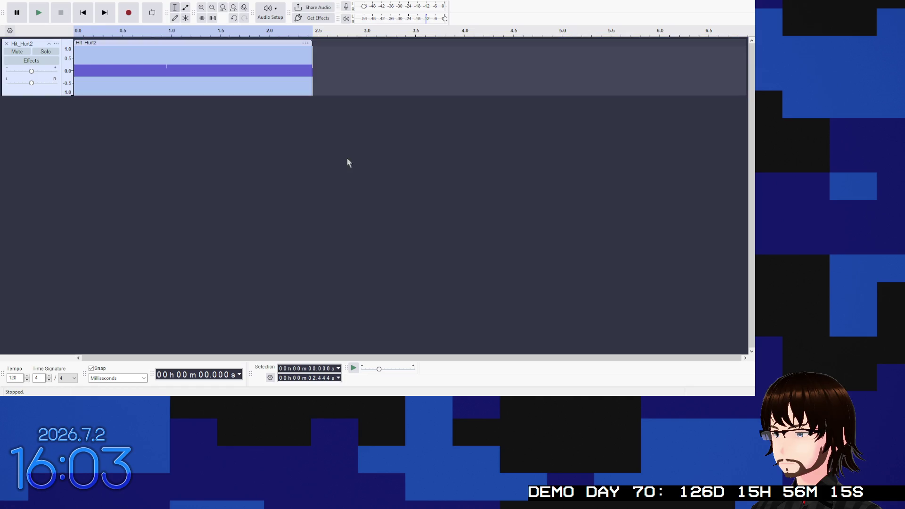
{"action": "key", "text": "space"}
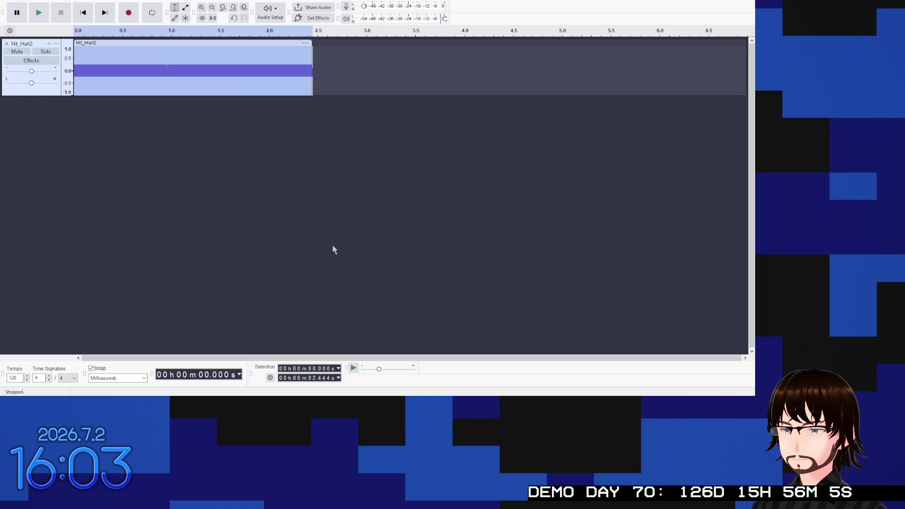
{"action": "key", "text": "space"}
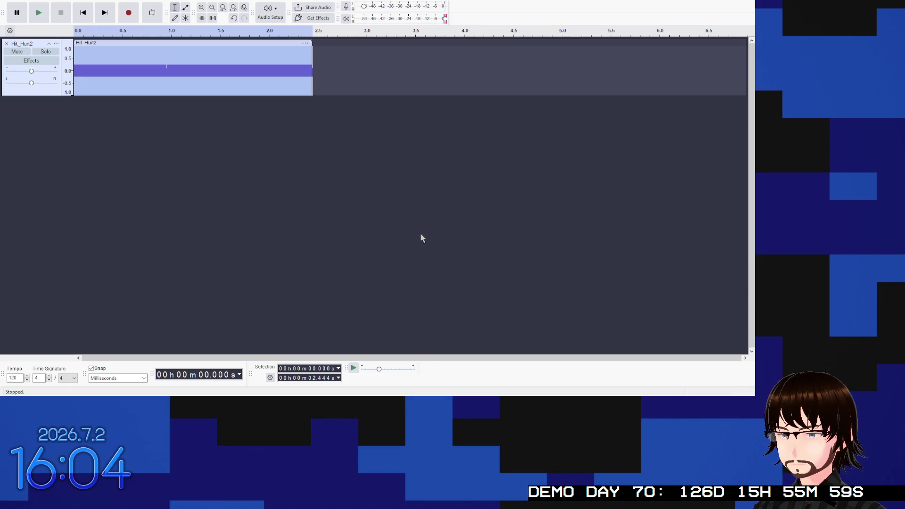
{"action": "key", "text": "space"}
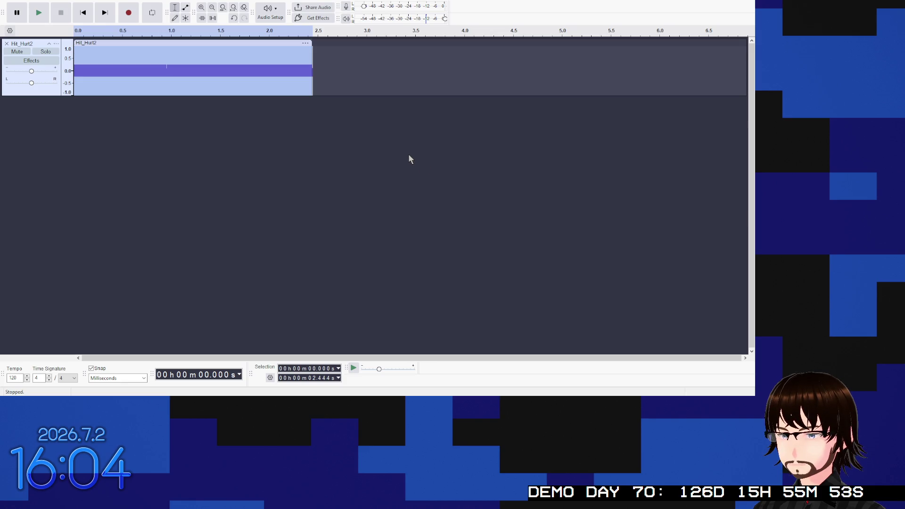
{"action": "key", "text": "space"}
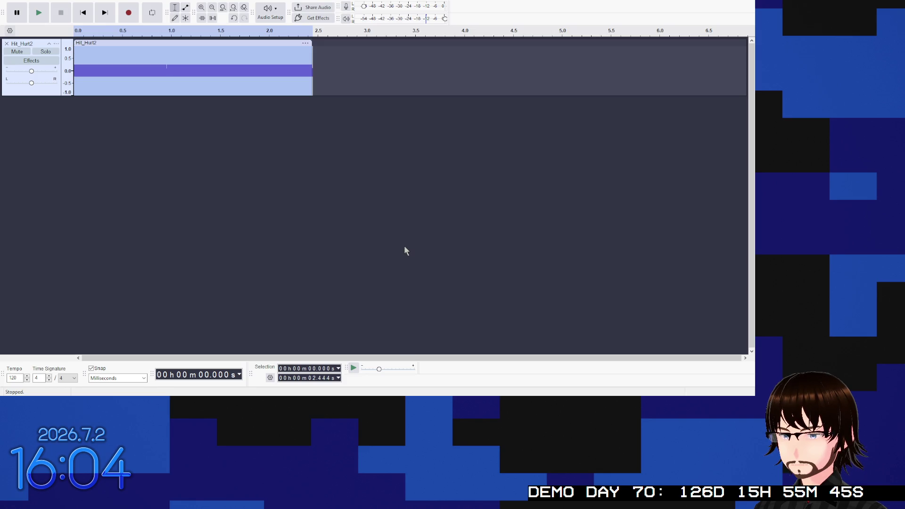
{"action": "left_click", "coordinate": [39, 13]}
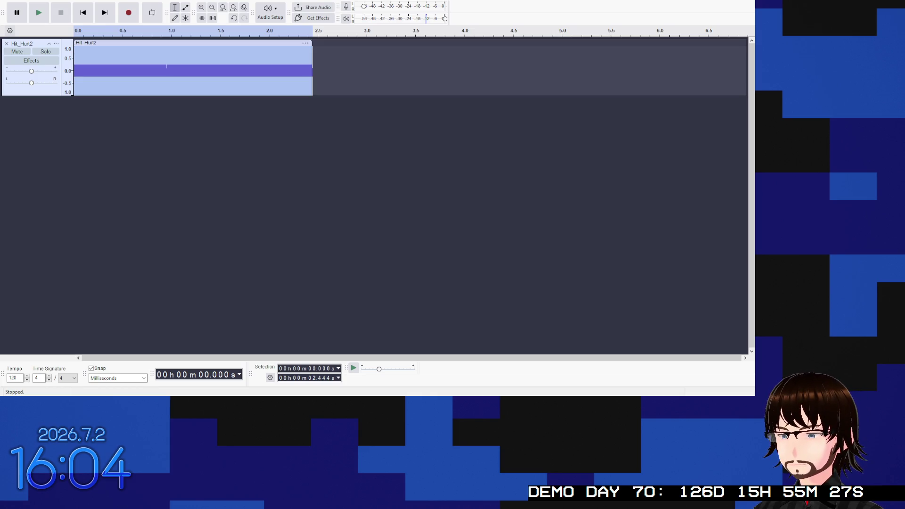
{"action": "key", "text": "p"}
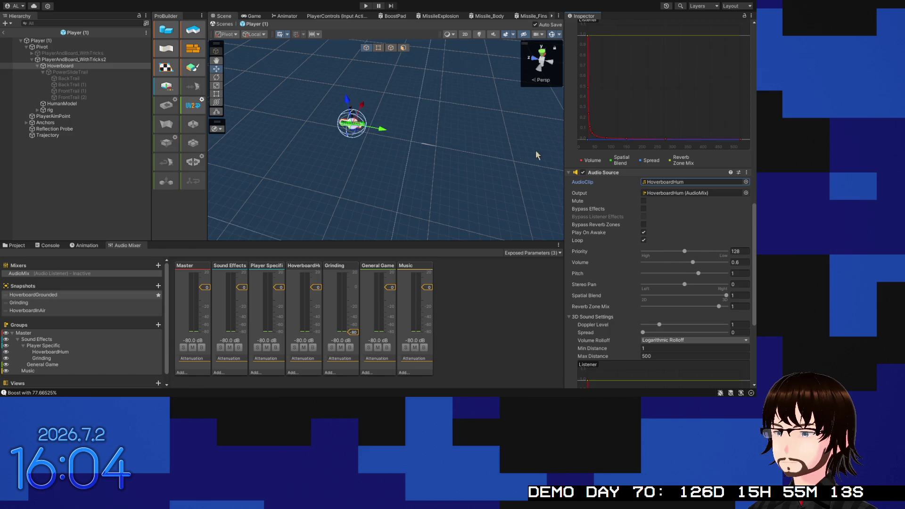
Step: Assign GrindingTemp to the second Audio Source with Grinding (AudioMix) output, then exit prefab mode
{"action": "left_click_drag", "start_coordinate": [748, 180], "coordinate": [732, 183]}
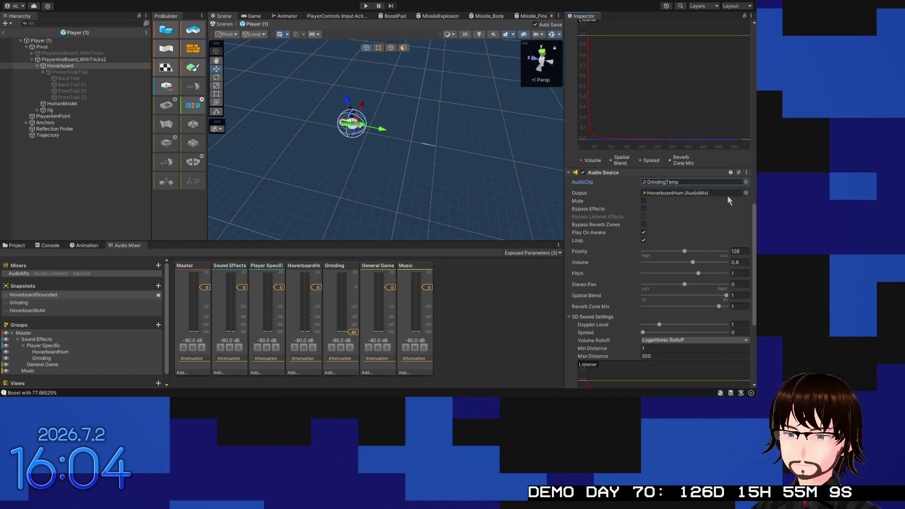
{"action": "left_click", "coordinate": [746, 193]}
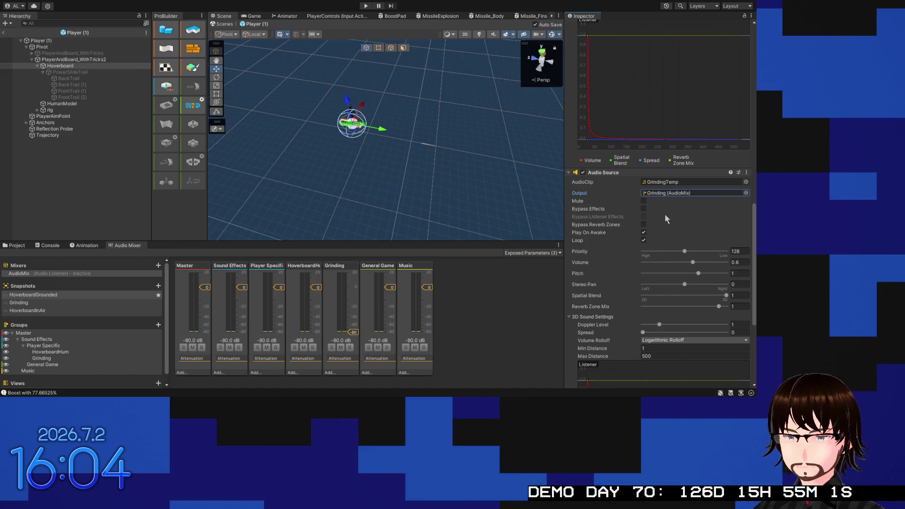
{"action": "scroll", "coordinate": [674, 216], "scroll_direction": "up", "scroll_amount": 5}
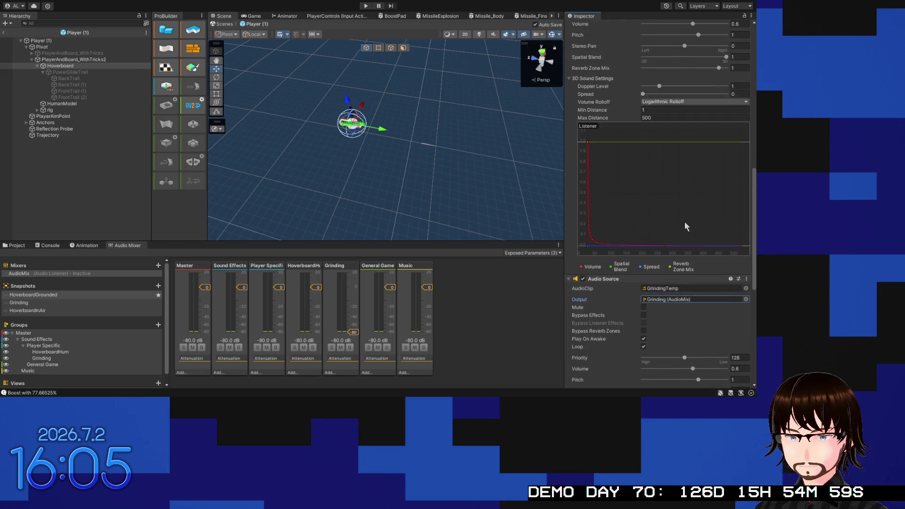
{"action": "scroll", "coordinate": [684, 221], "scroll_direction": "up", "scroll_amount": 10}
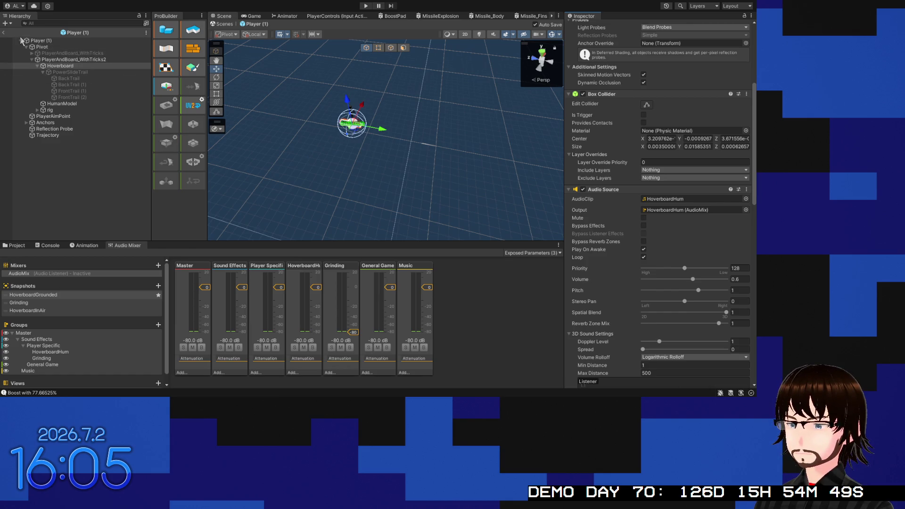
{"action": "left_click", "coordinate": [3, 33]}
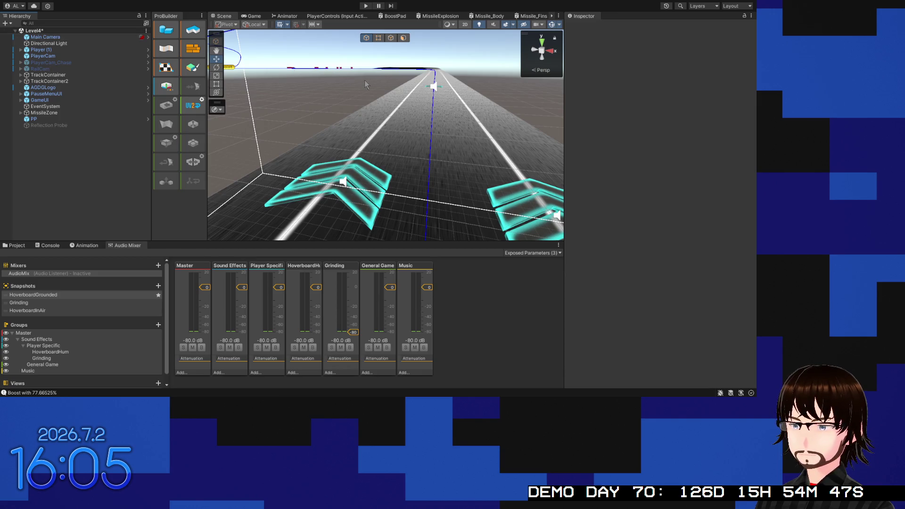
Step: Enter Play mode and ride the hoverboard through Level4 to hear the grinding sound
{"action": "left_click", "coordinate": [360, 5]}
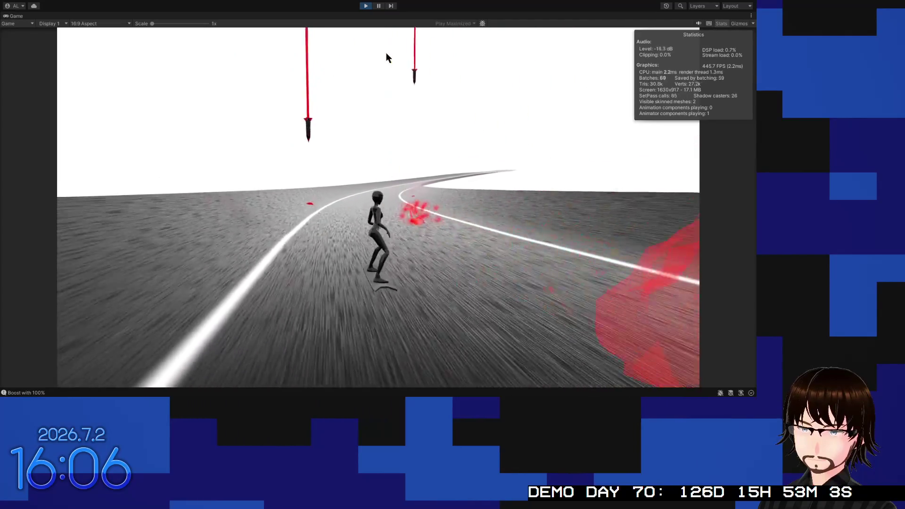
Step: Stop Play mode, switch away from Unity, and close Visual Studio
{"action": "left_click", "coordinate": [365, 6]}
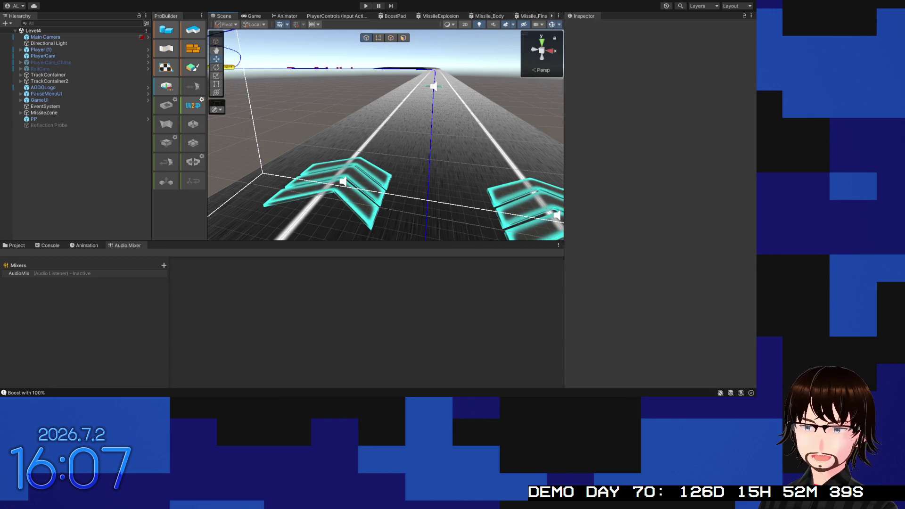
{"action": "key", "text": "alt+Tab"}
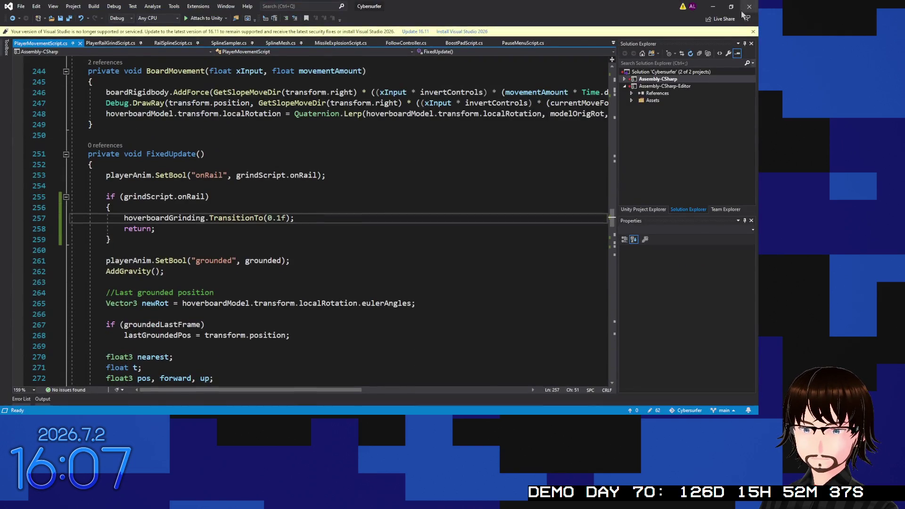
{"action": "left_click", "coordinate": [745, 10]}
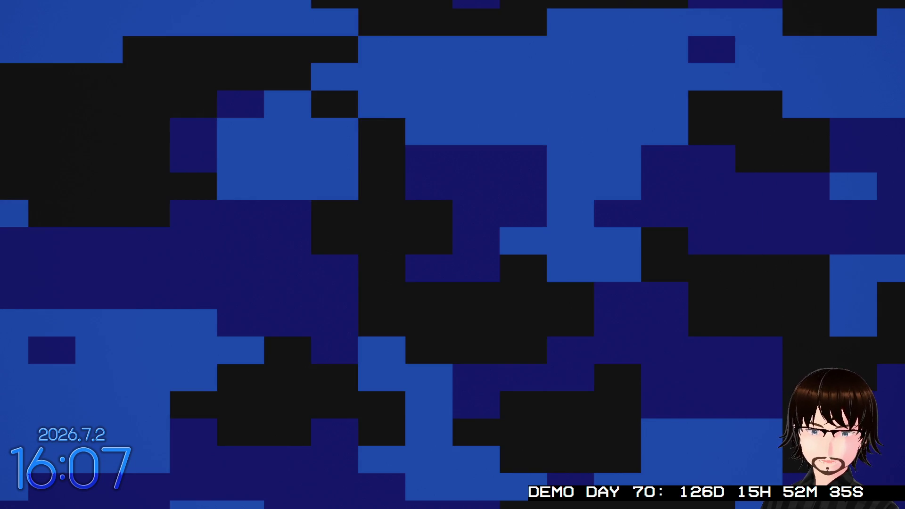